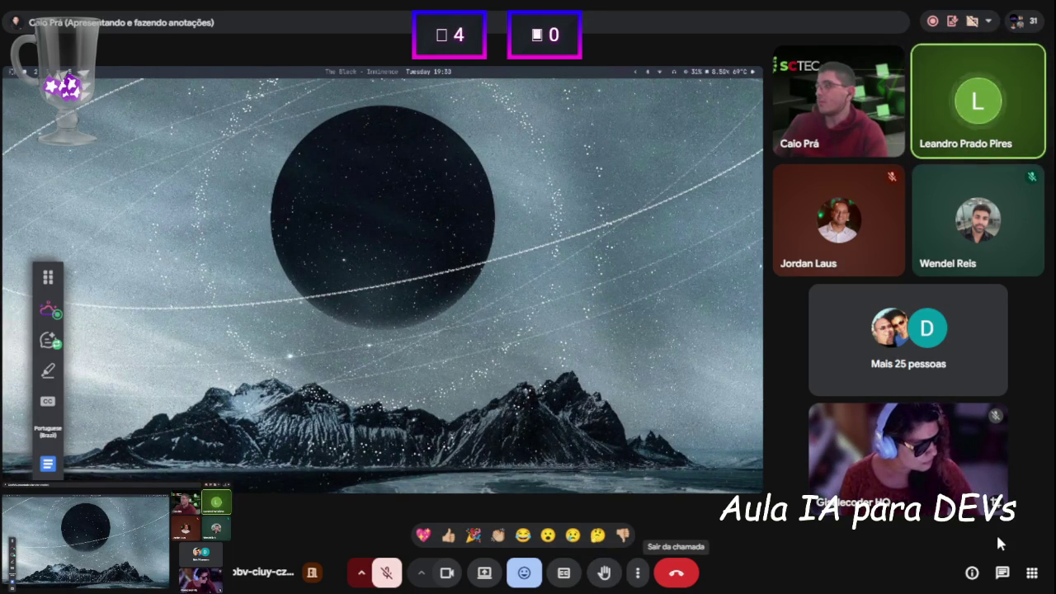
# Toggle the meeting chat open and closed, then exit fullscreen view of the meeting.
pyautogui.click(1005, 573)
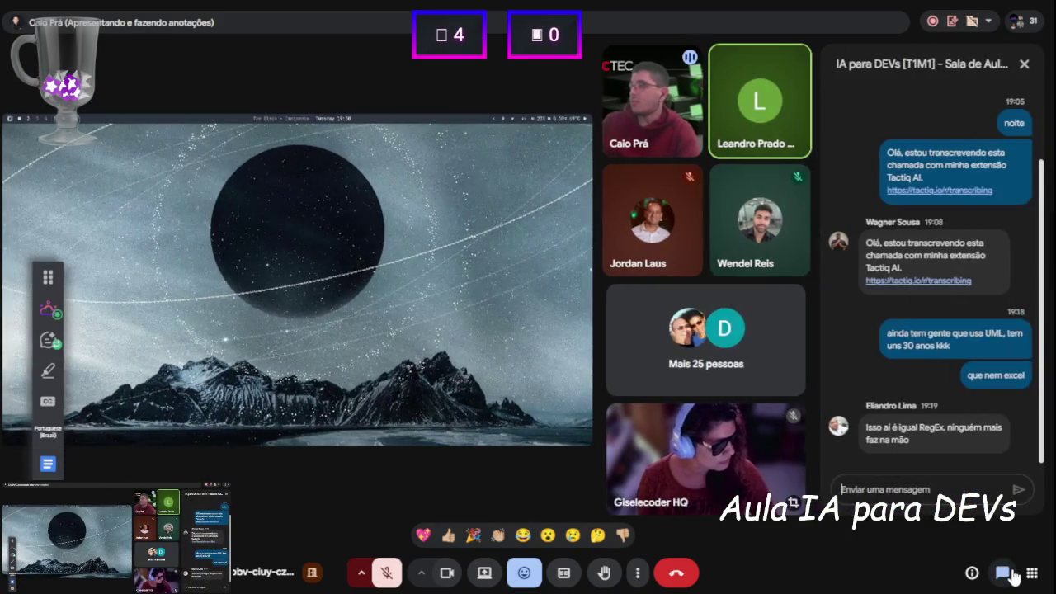
pyautogui.click(1011, 576)
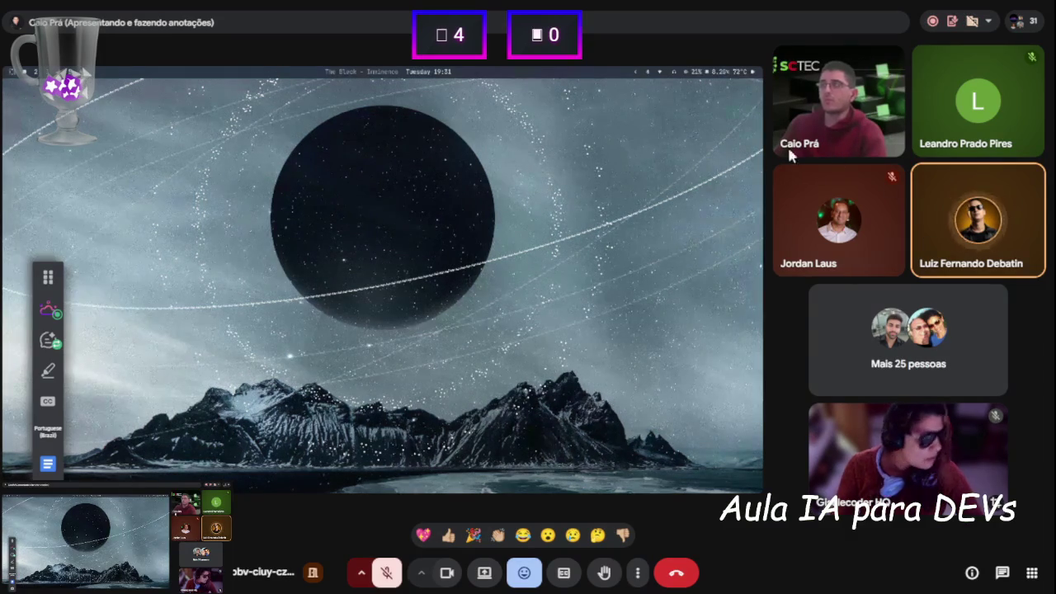
pyautogui.press('Escape')
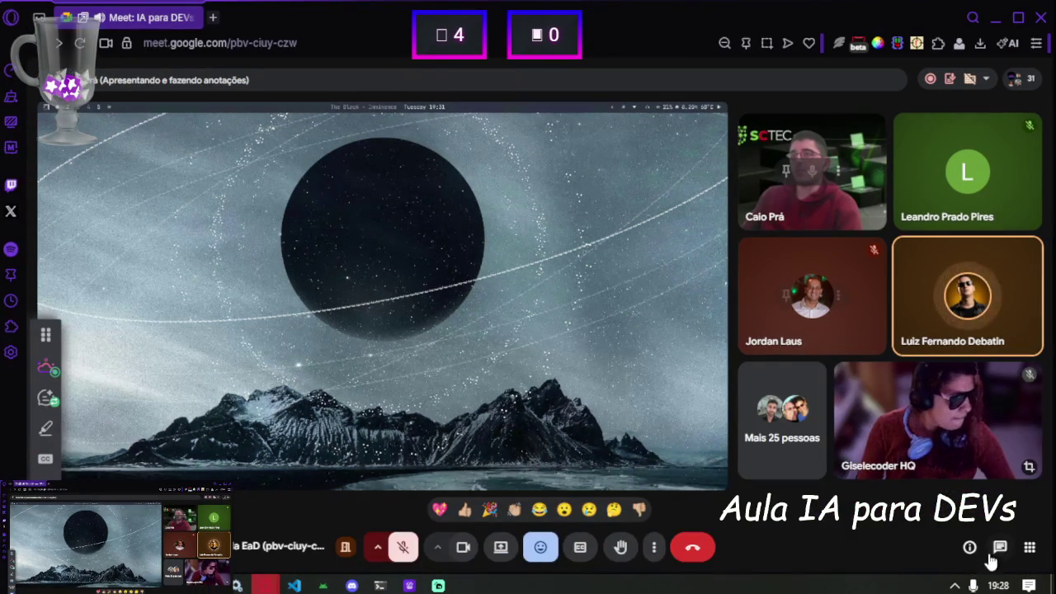
# Raise the system speaker volume from the taskbar flyout to 65, then close the flyout.
pyautogui.click(969, 546)
pyautogui.moveTo(891, 556); pyautogui.dragTo(908, 556)
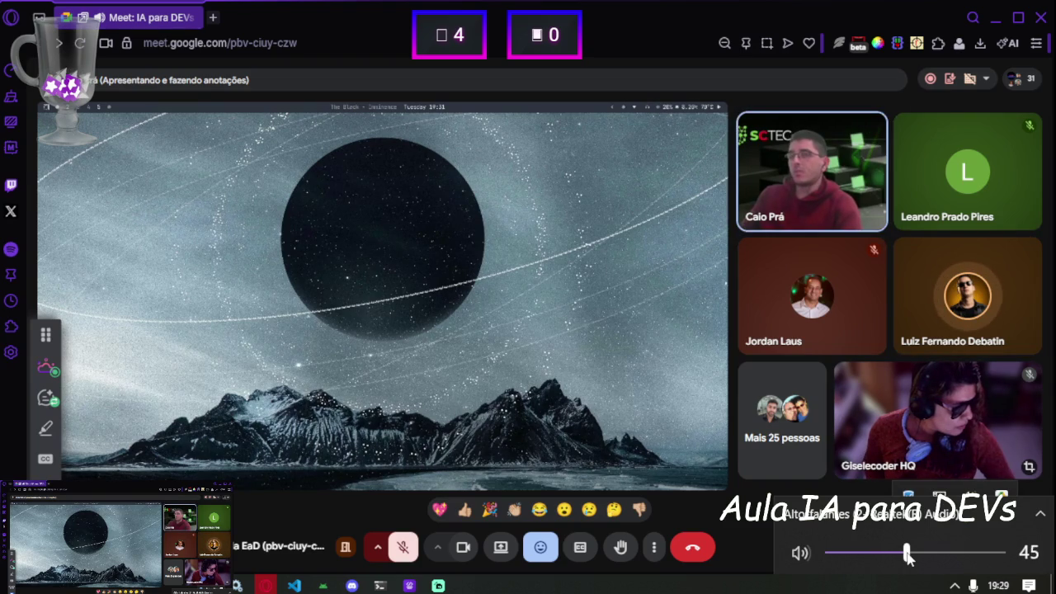
pyautogui.click(989, 578)
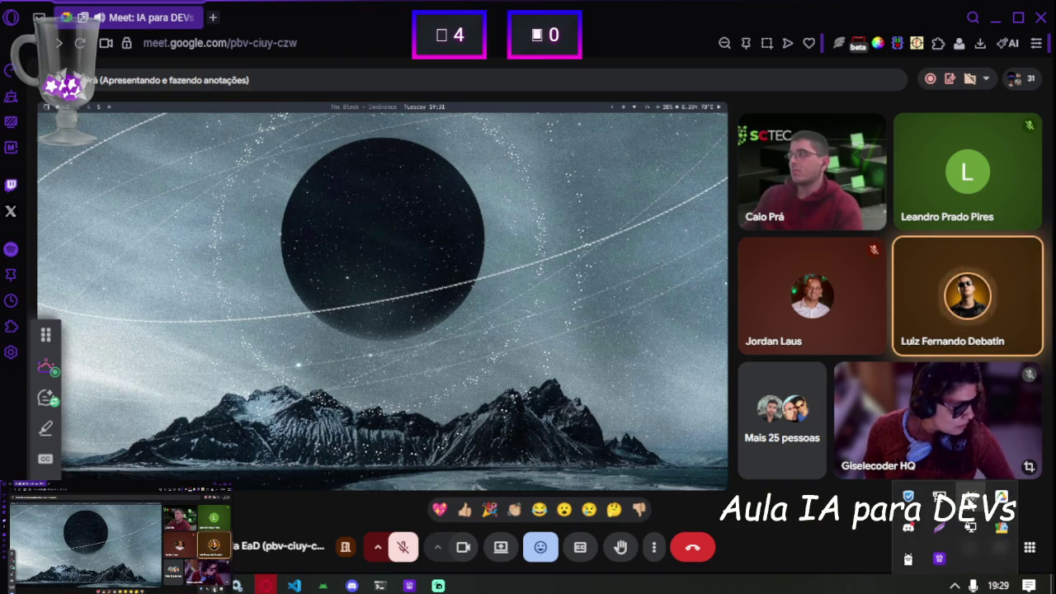
pyautogui.click(969, 547)
pyautogui.click(935, 554)
pyautogui.moveTo(935, 556); pyautogui.dragTo(943, 556)
pyautogui.press('Escape')
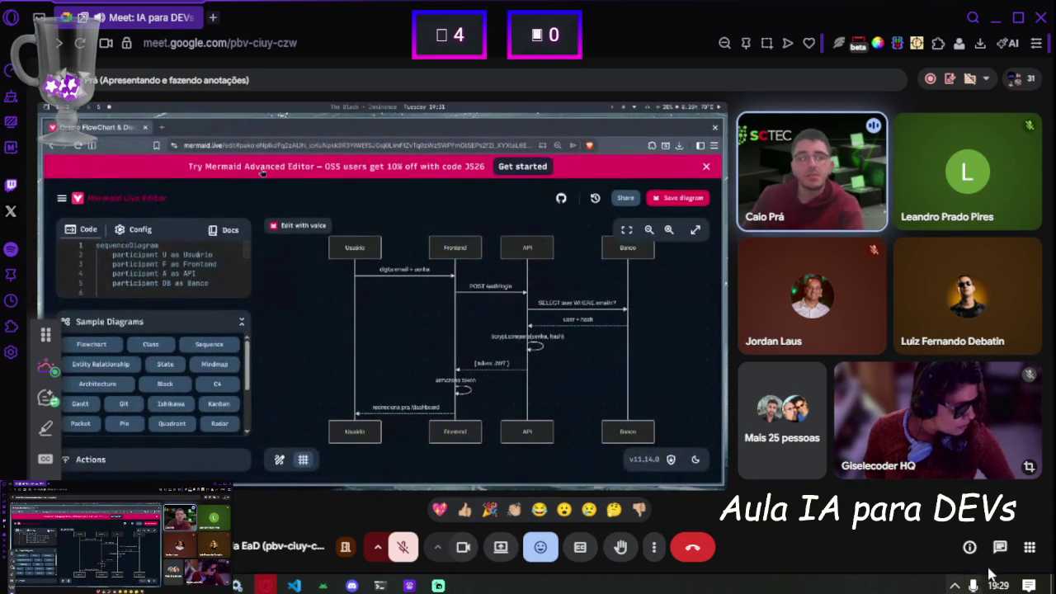
# Close the tray popup, toggle the chat, raise your hand, and dismiss the Realtek Audio notification.
pyautogui.click(955, 585)
pyautogui.click(1001, 553)
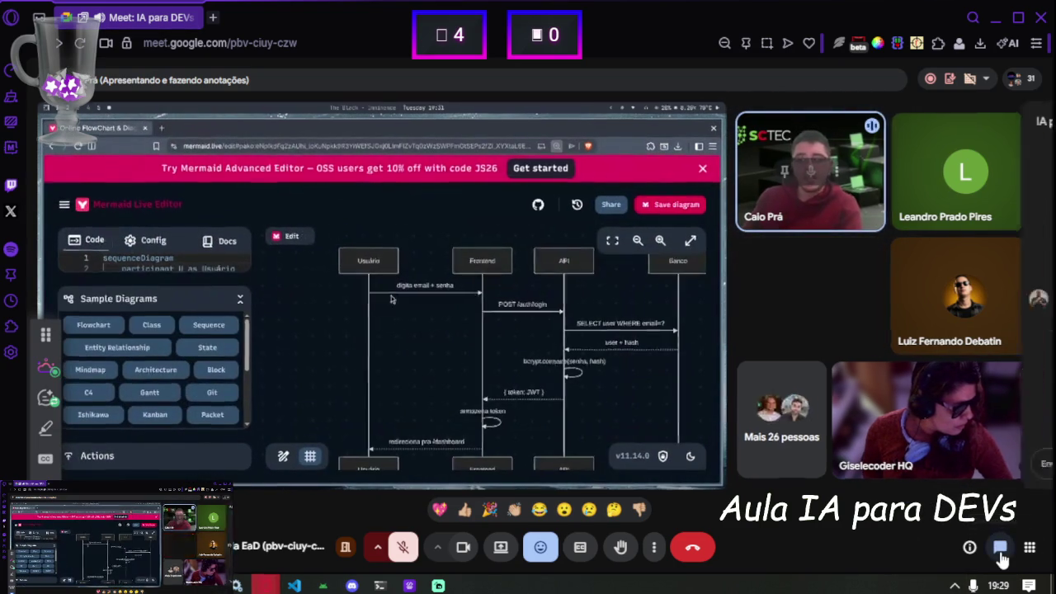
pyautogui.click(1009, 559)
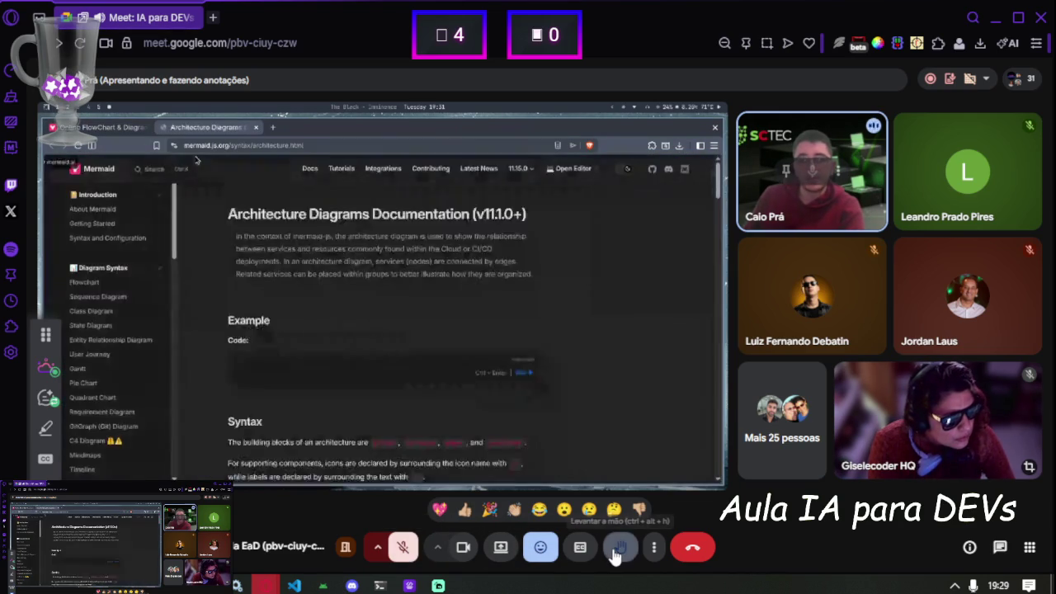
pyautogui.click(617, 549)
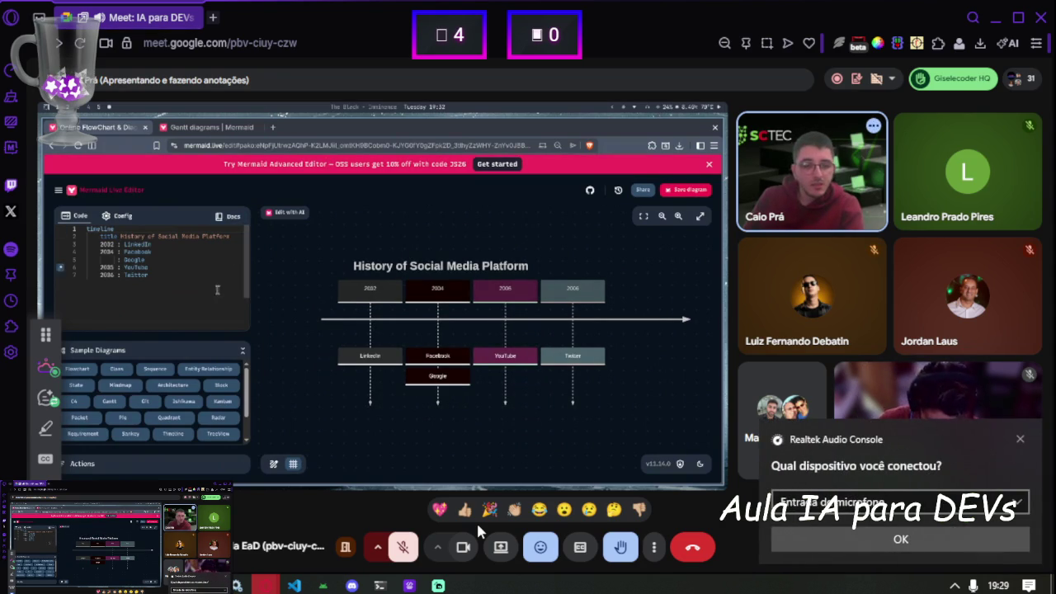
pyautogui.click(921, 536)
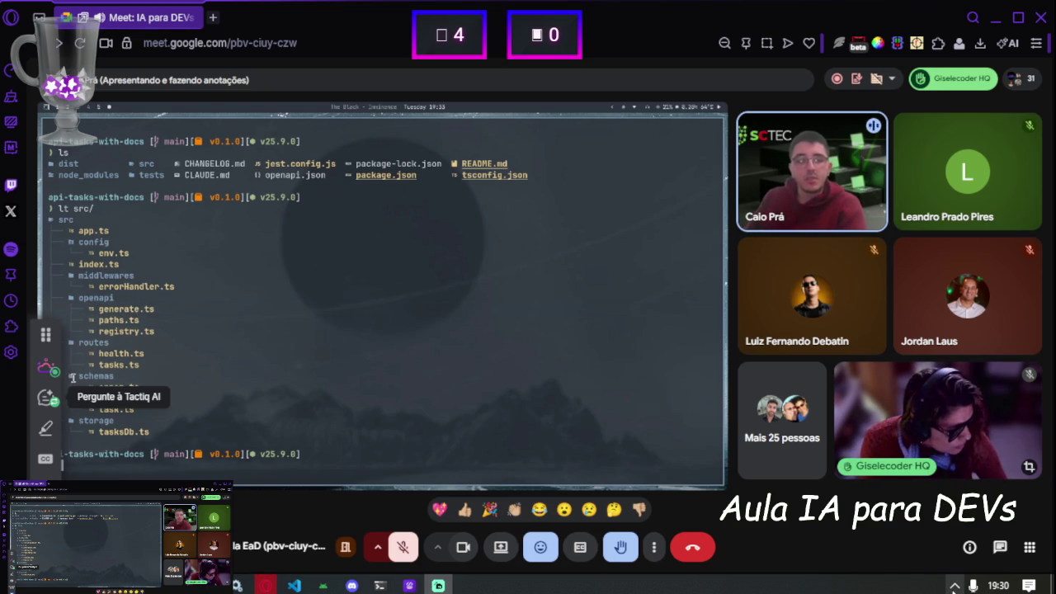
# Raise the speaker volume to 70 from the tray volume control.
pyautogui.click(954, 586)
pyautogui.click(971, 511)
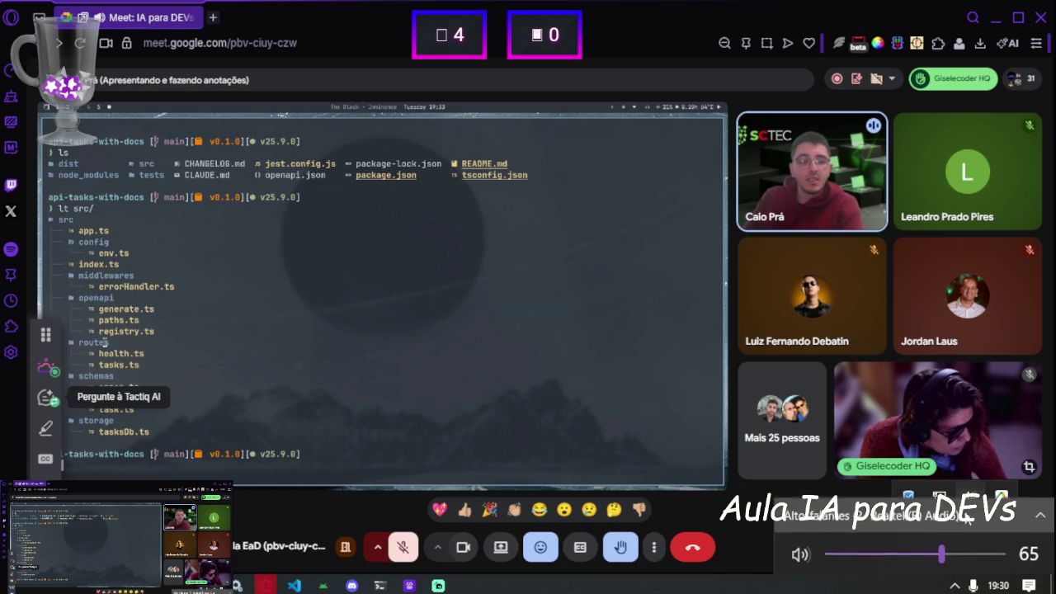
pyautogui.click(945, 553)
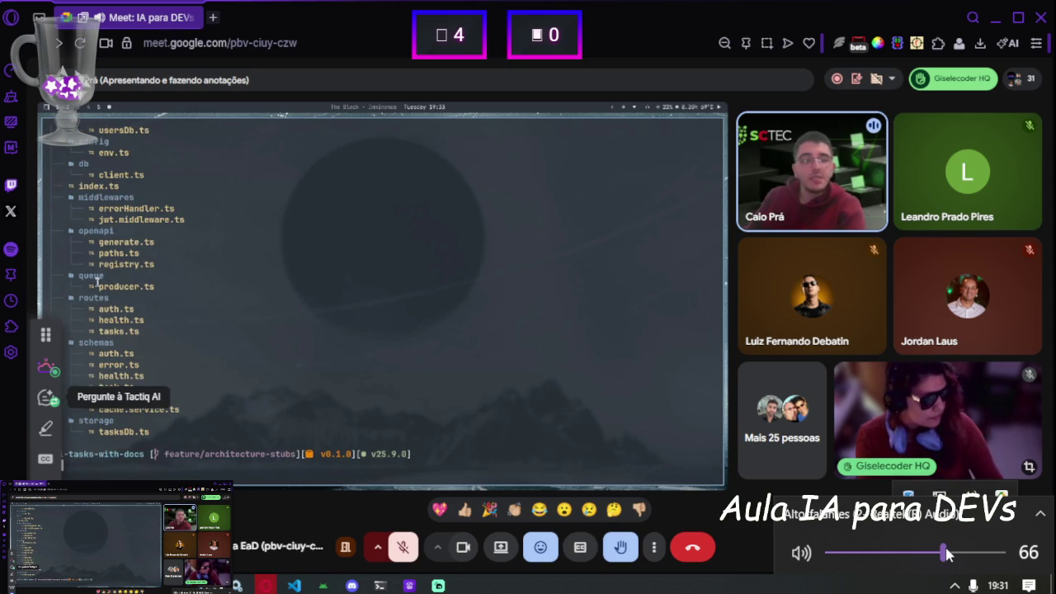
pyautogui.moveTo(950, 552); pyautogui.dragTo(952, 553)
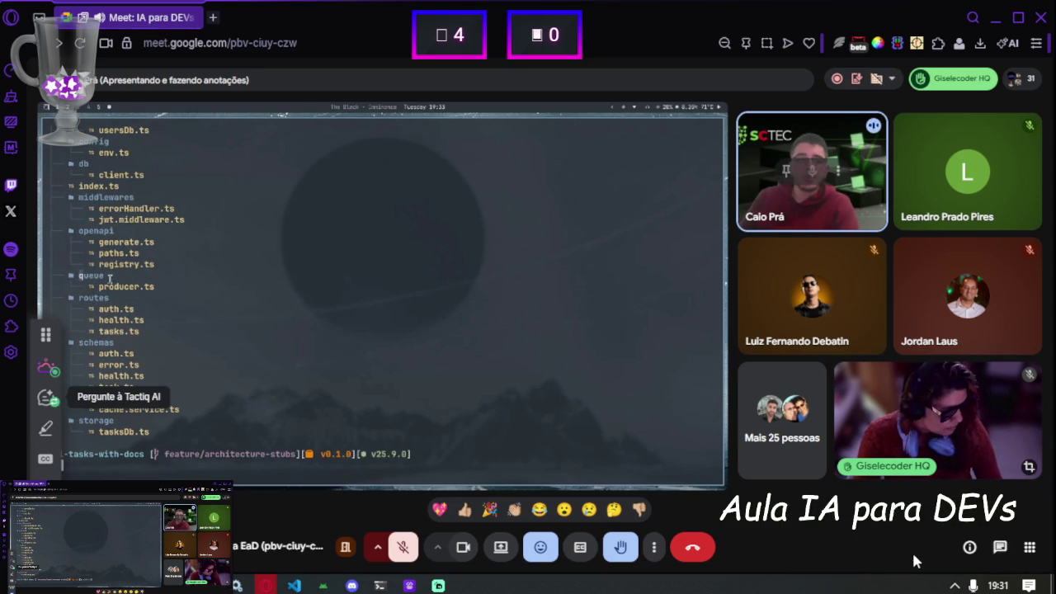
# Open the Discord tray icon's options, then close the hidden tray icons panel.
pyautogui.click(956, 586)
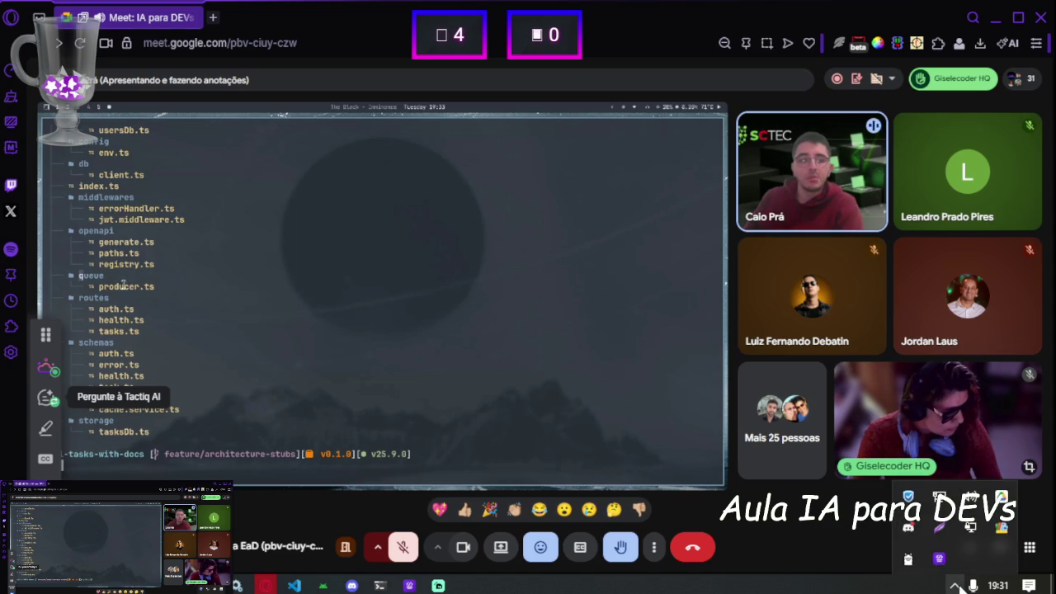
pyautogui.rightClick(918, 532)
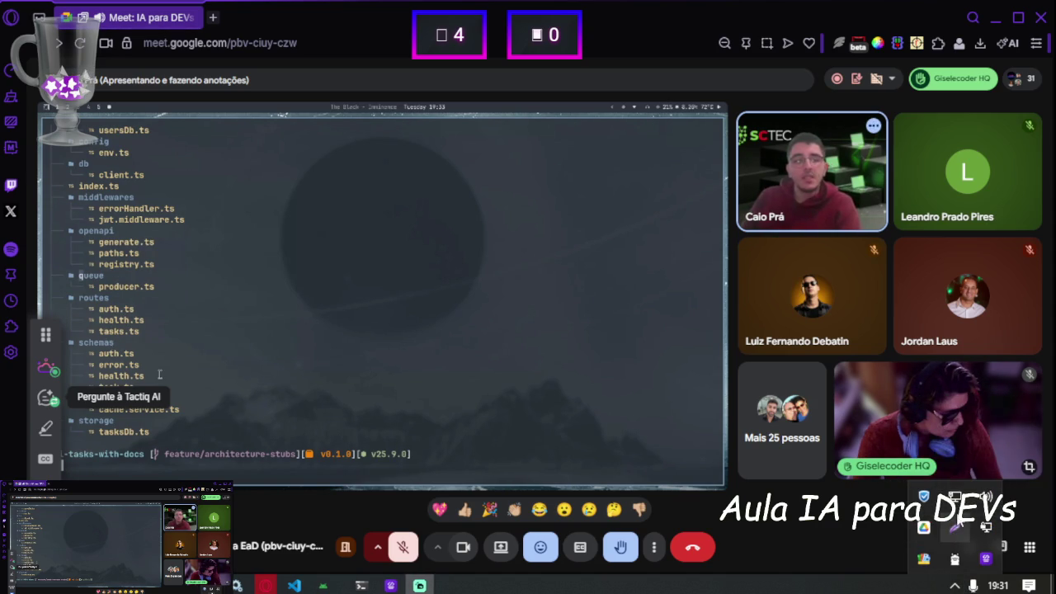
pyautogui.click(946, 586)
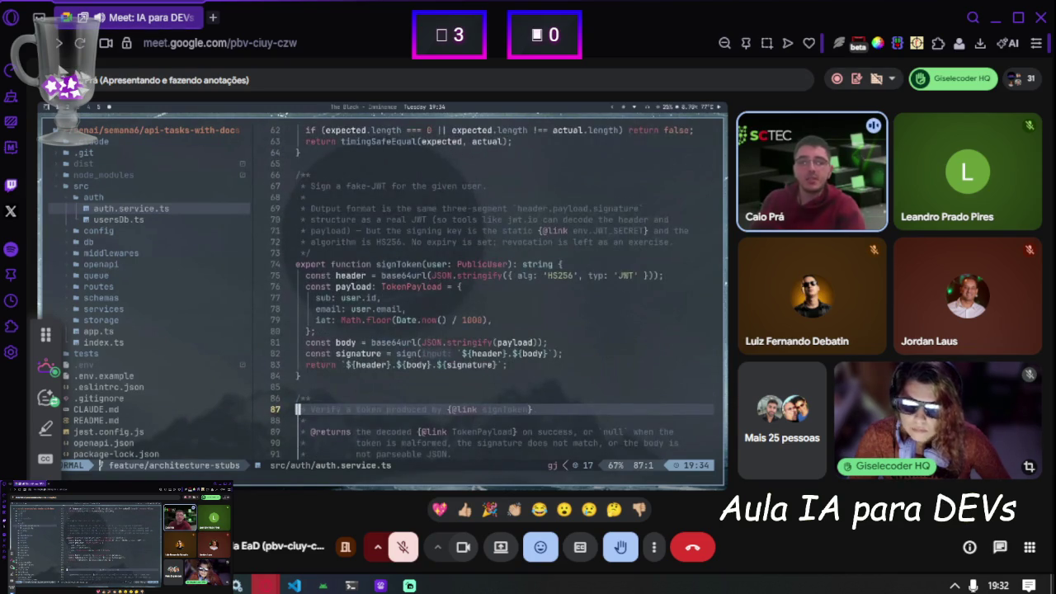
pyautogui.moveTo(1000, 588)
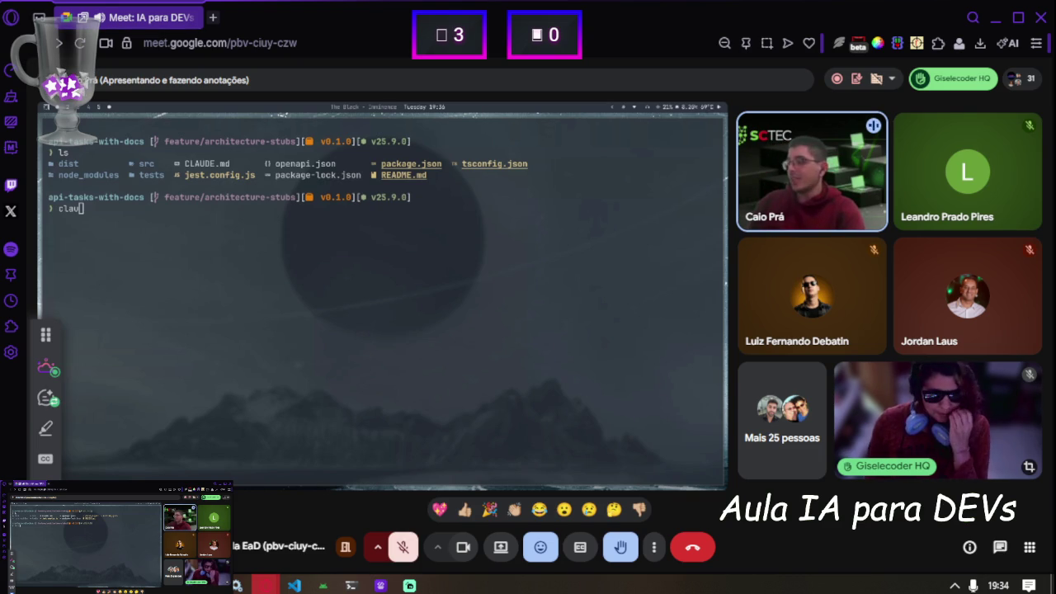
# Finish the 'claude' command and run it to start Claude Code in the shared terminal.
pyautogui.write('de')
pyautogui.press('Return')
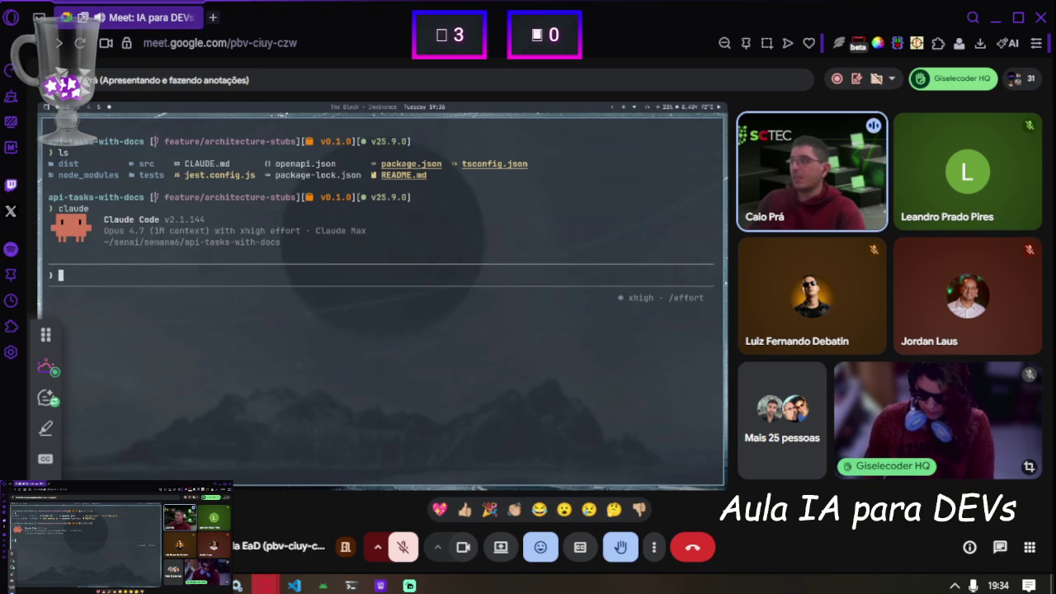
pyautogui.hotkey('ctrl', 'shift', 'v')
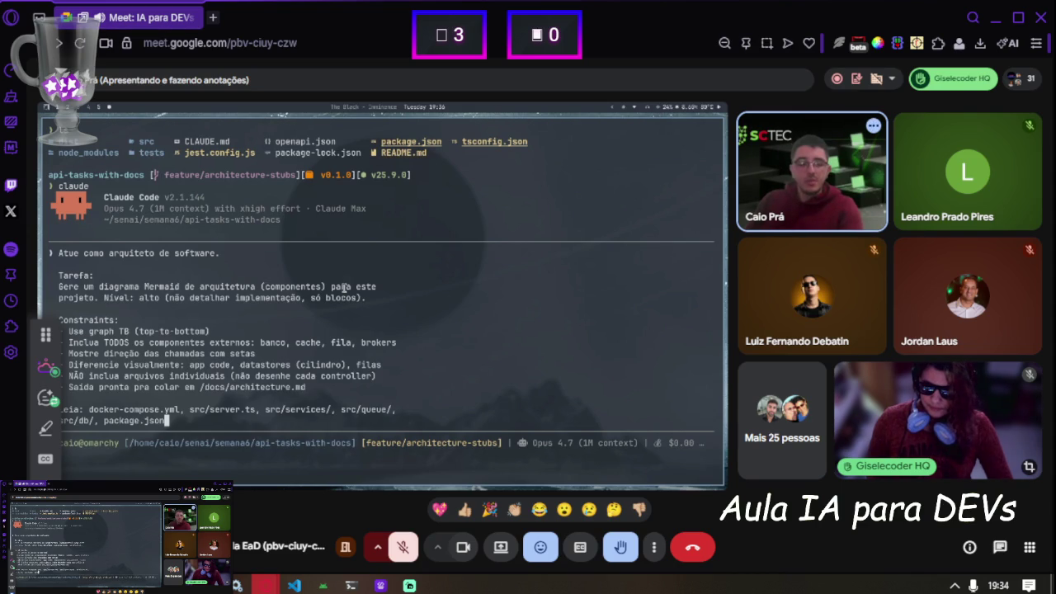
pyautogui.press('Up')
pyautogui.press('Right')
pyautogui.press('Right')
pyautogui.press('BackSpace')
pyautogui.press('BackSpace')
pyautogui.press('BackSpace')
pyautogui.press('BackSpace')
pyautogui.press('BackSpace')
pyautogui.press('BackSpace')
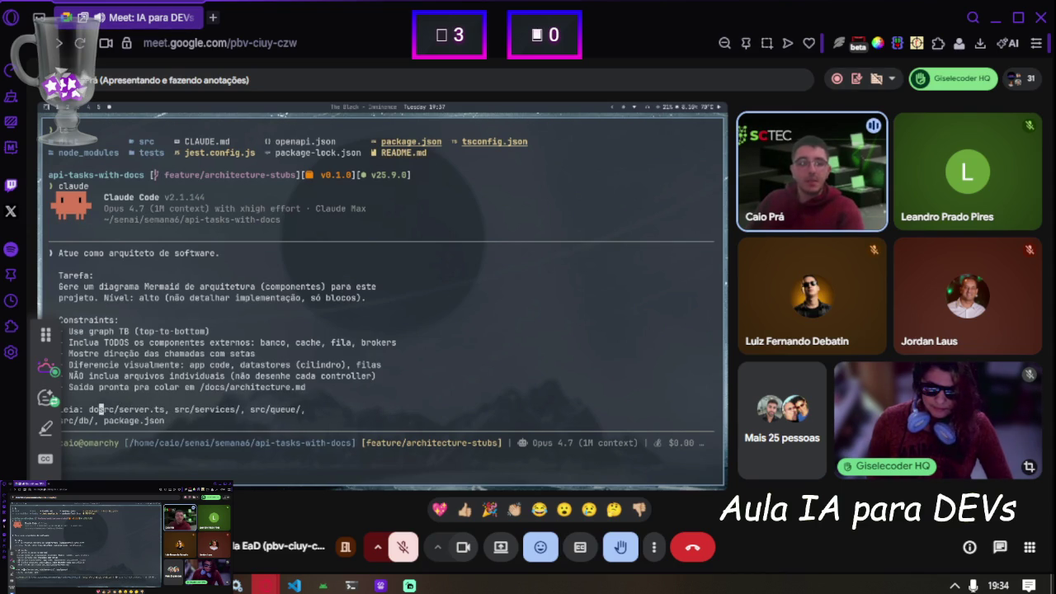
pyautogui.press('Down')
pyautogui.press('End')
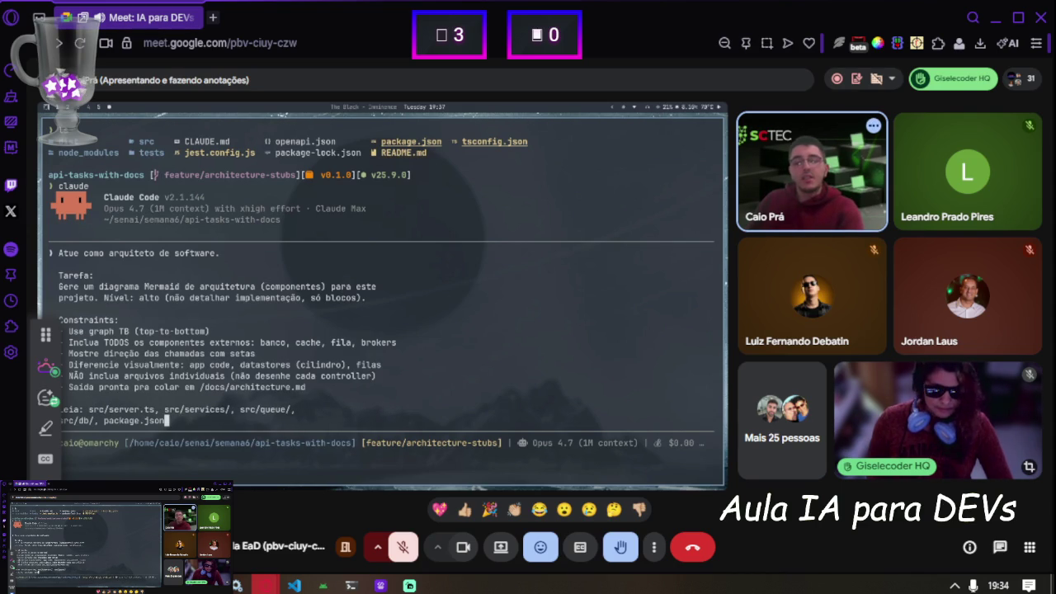
pyautogui.write(', @rc')
pyautogui.press('BackSpace')
pyautogui.press('BackSpace')
pyautogui.write('src/')
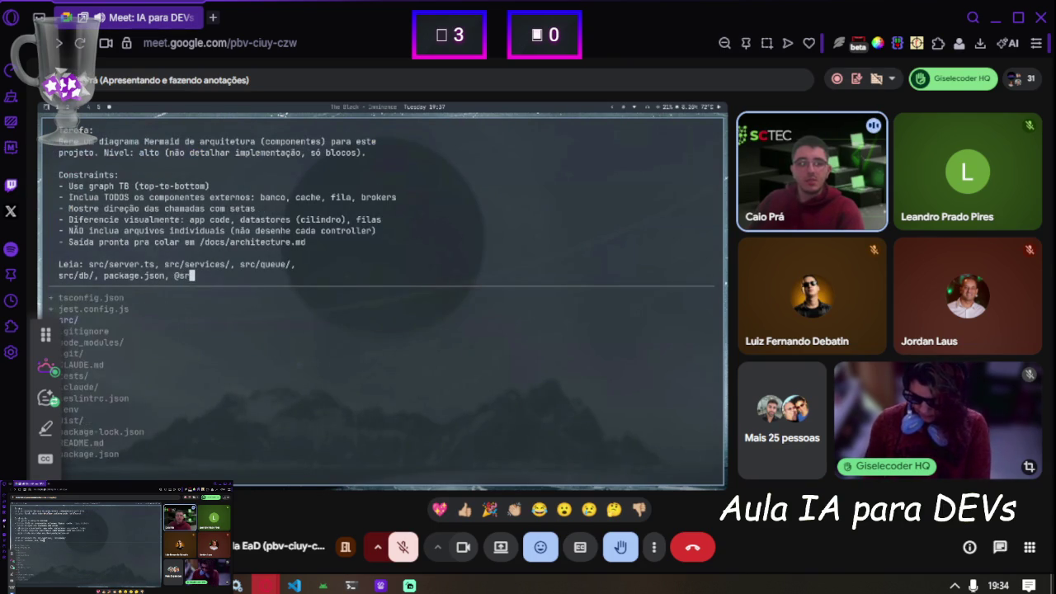
pyautogui.press('Return')
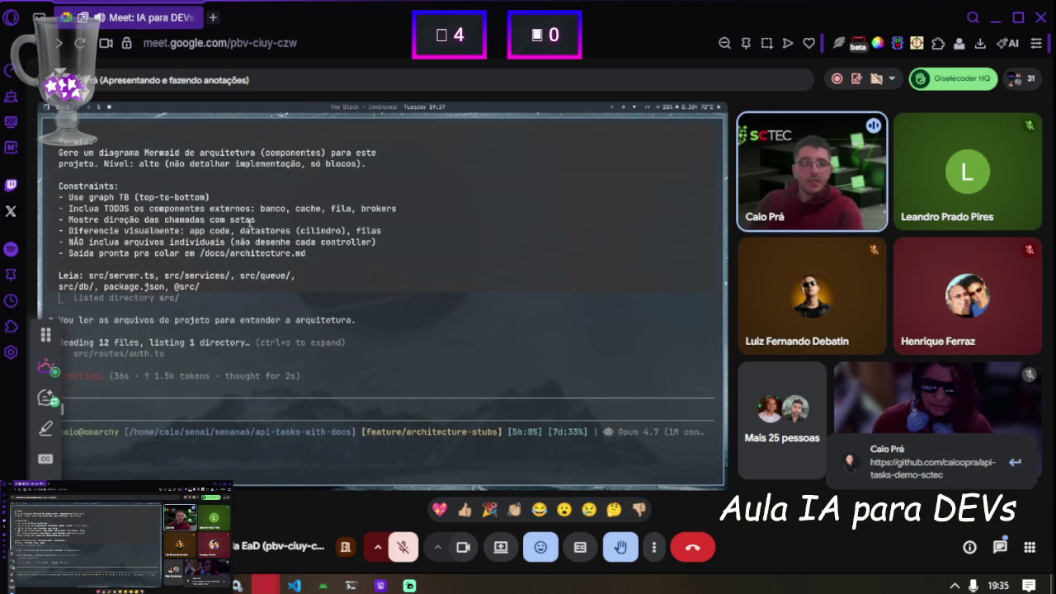
# Scroll up and highlight 'graph TB' in the shared prompt, then clear the highlight.
pyautogui.scroll(1, 318, 263)
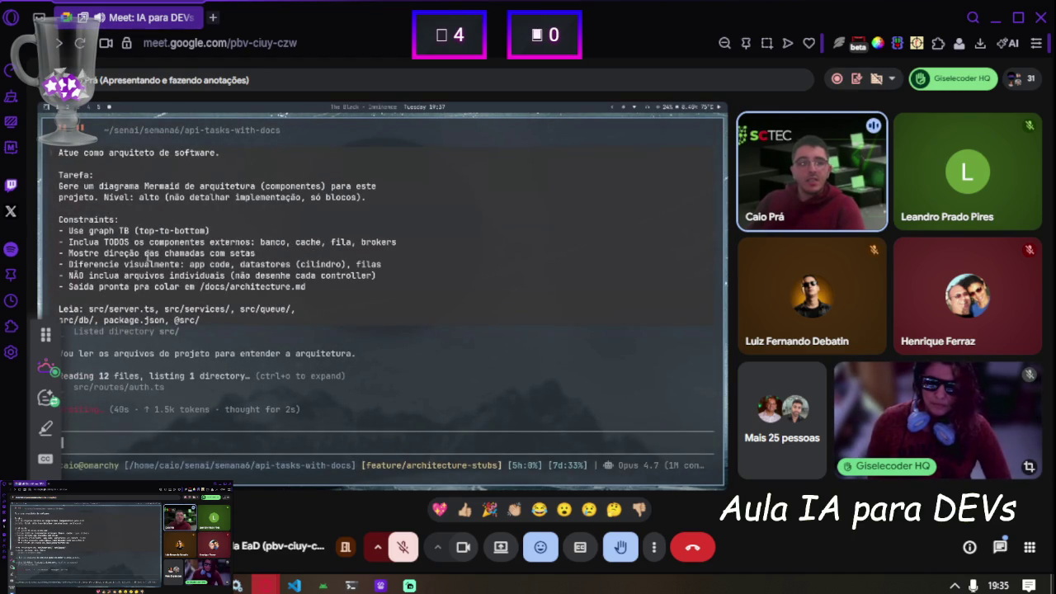
pyautogui.moveTo(89, 231); pyautogui.dragTo(124, 231)
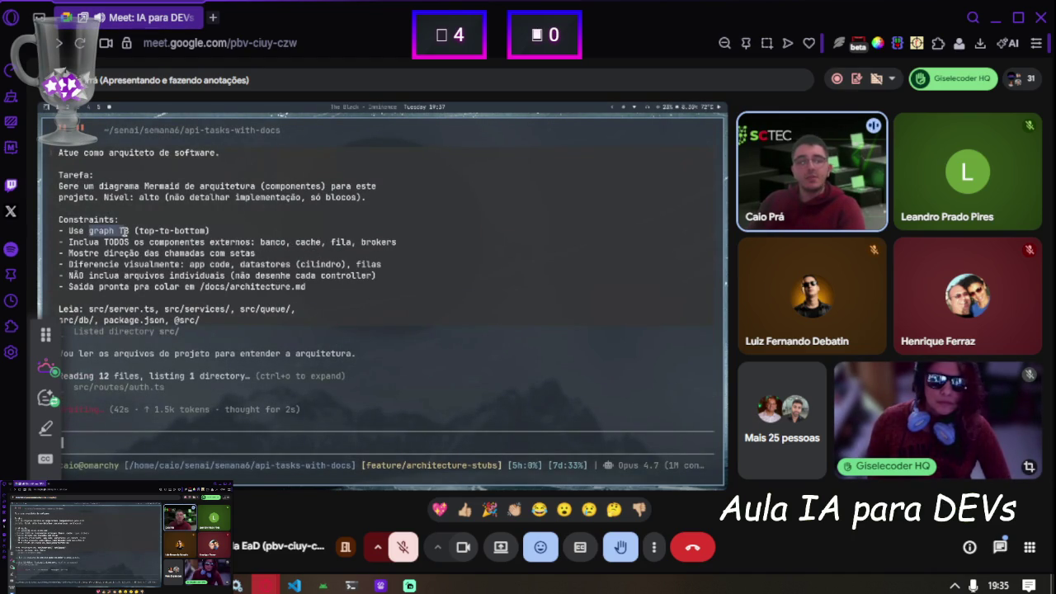
pyautogui.click(126, 230)
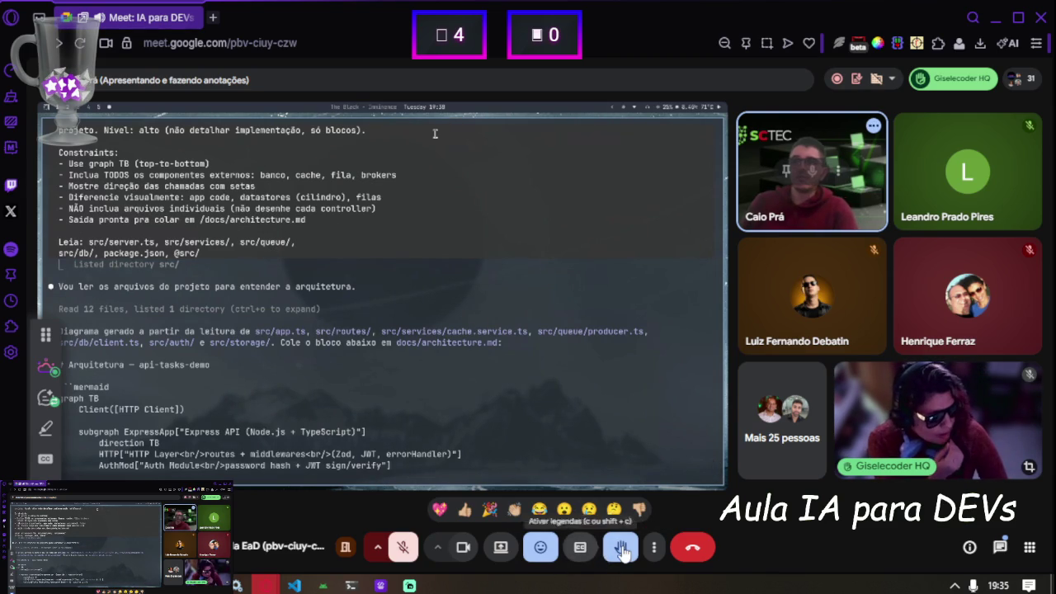
pyautogui.click(404, 549)
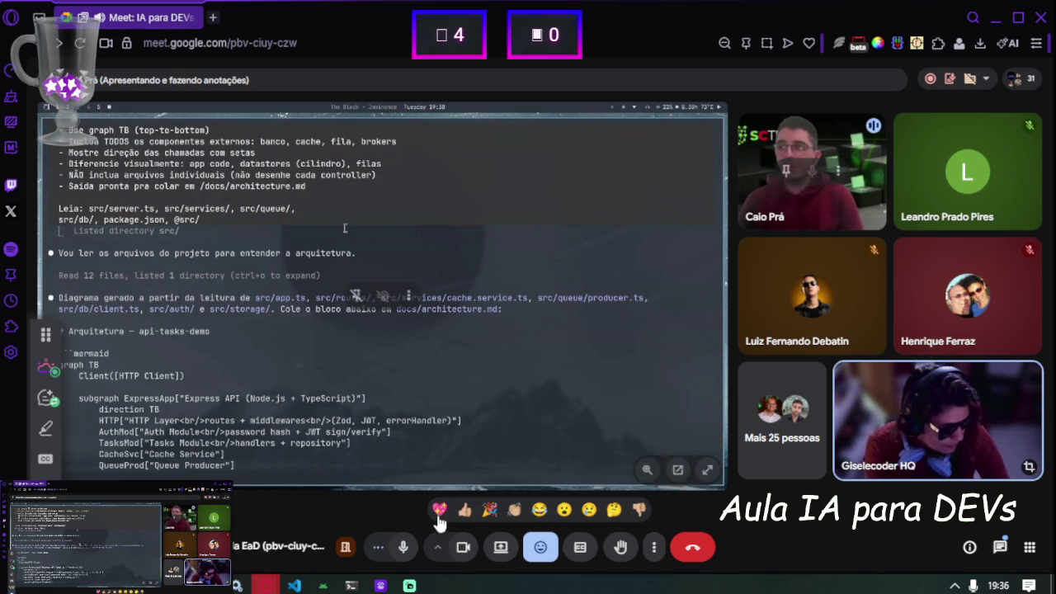
pyautogui.click(392, 549)
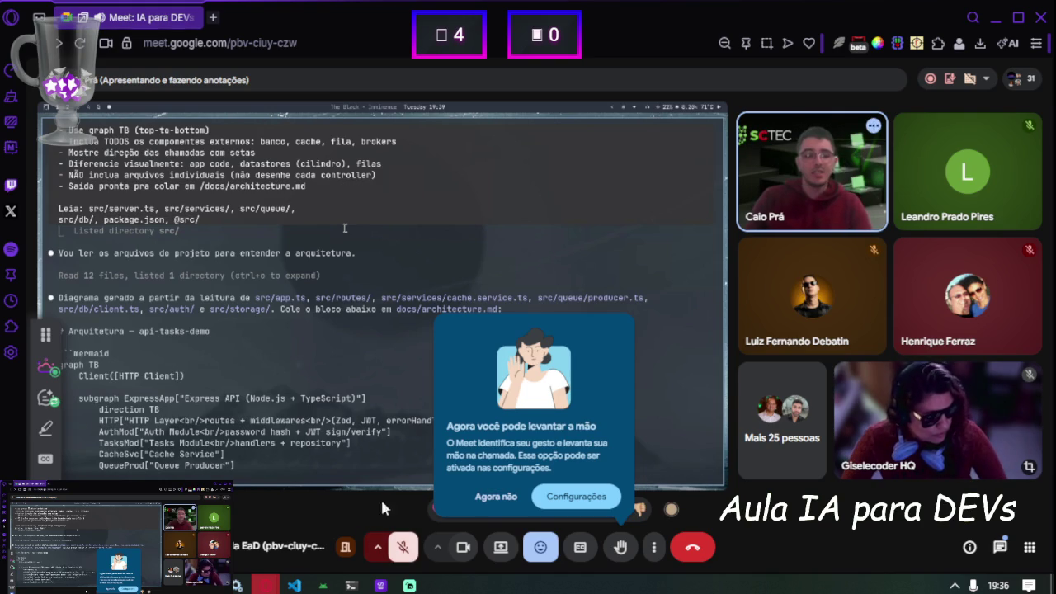
pyautogui.click(493, 496)
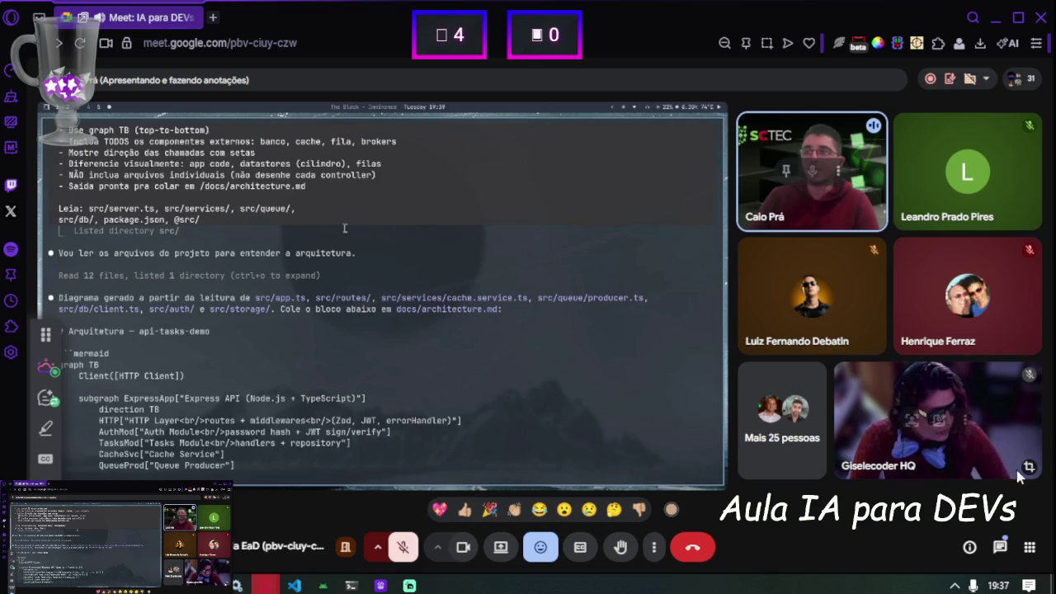
pyautogui.click(1001, 547)
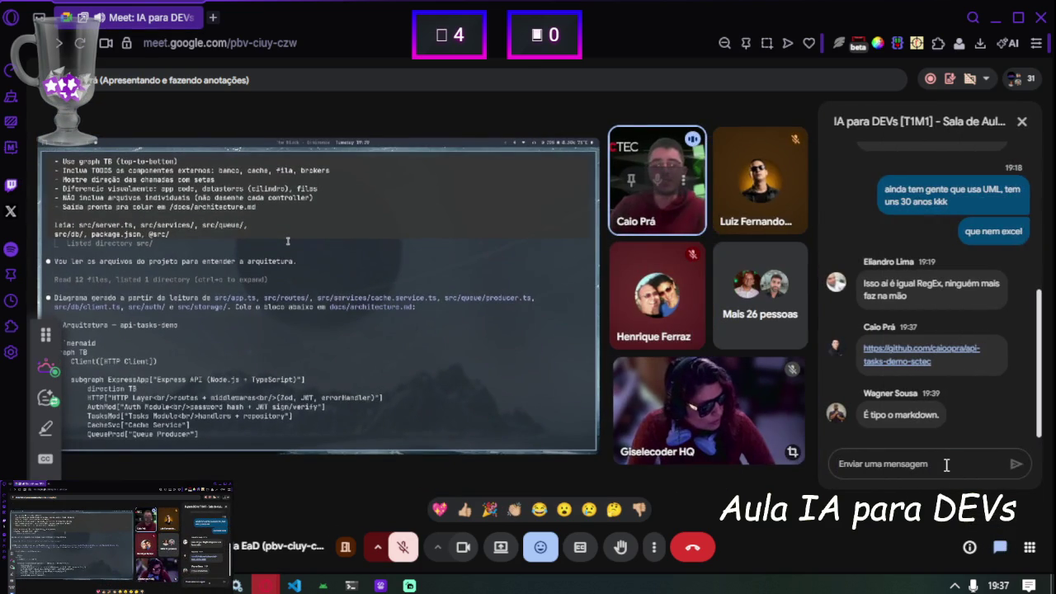
# Send 'é mais simples mesmo' in the chat and start a reply about choosing UML diagrams.
pyautogui.write('é mais simples mesm')
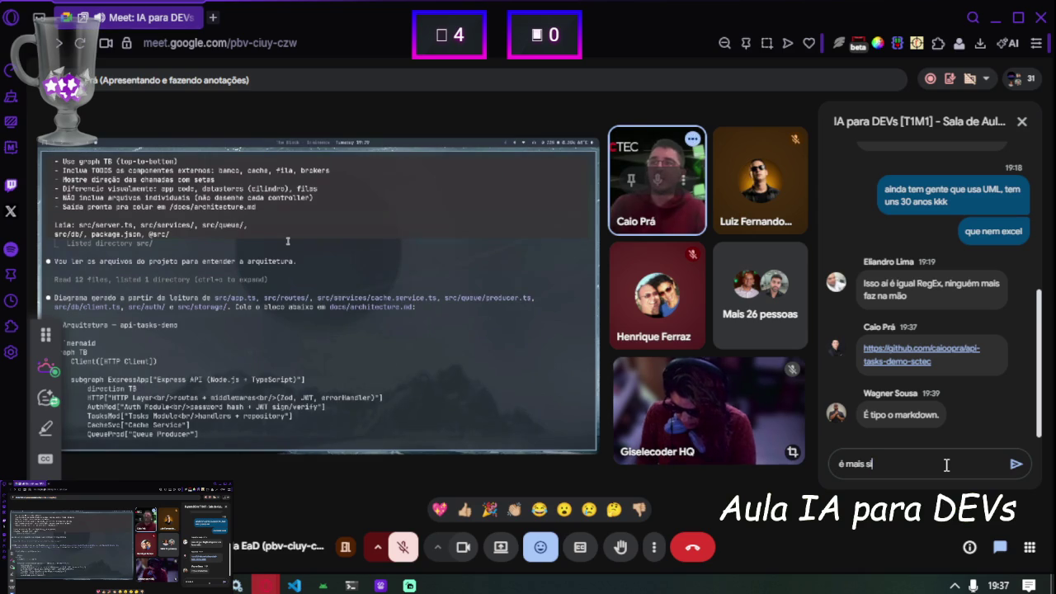
pyautogui.write('o')
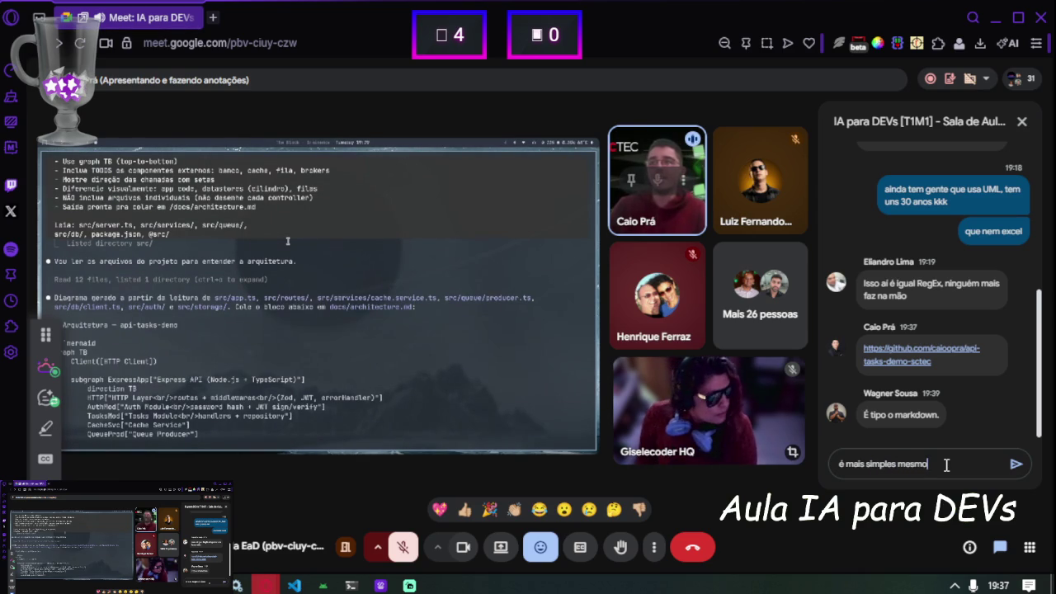
pyautogui.press('Return')
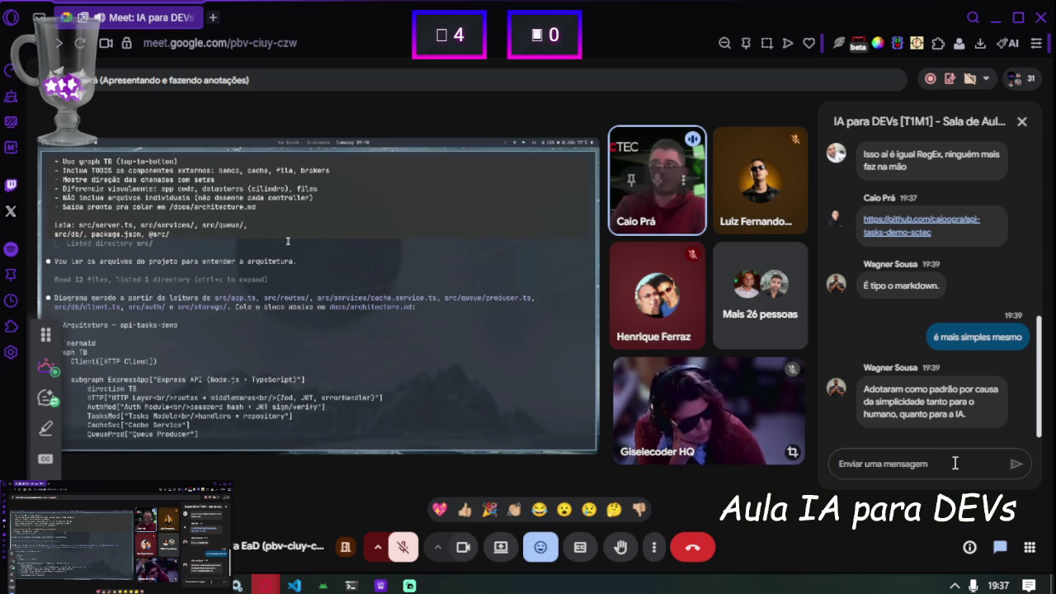
pyautogui.write('er')
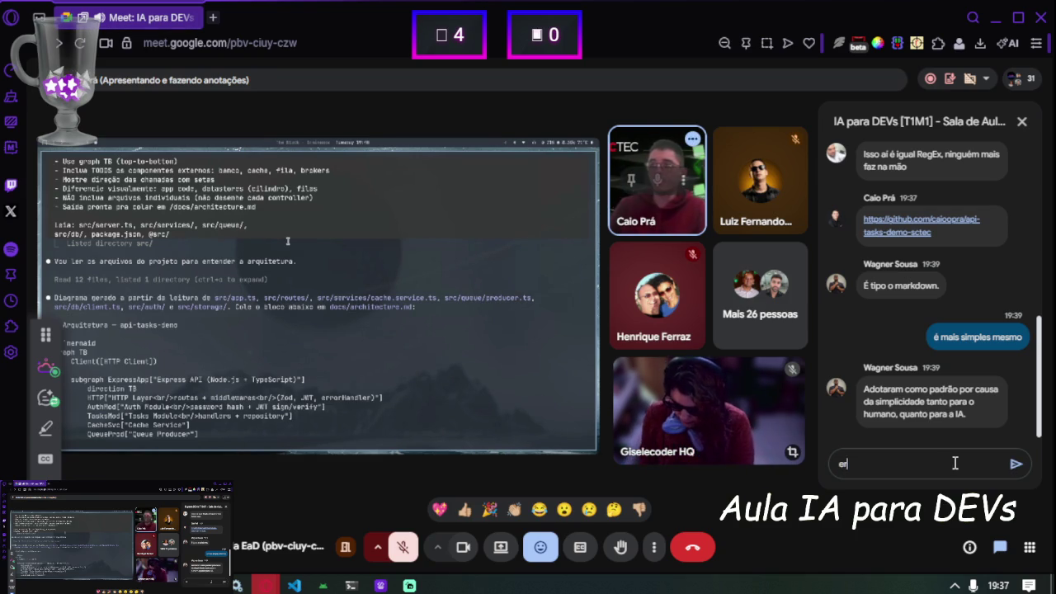
pyautogui.write('a bem dificil')
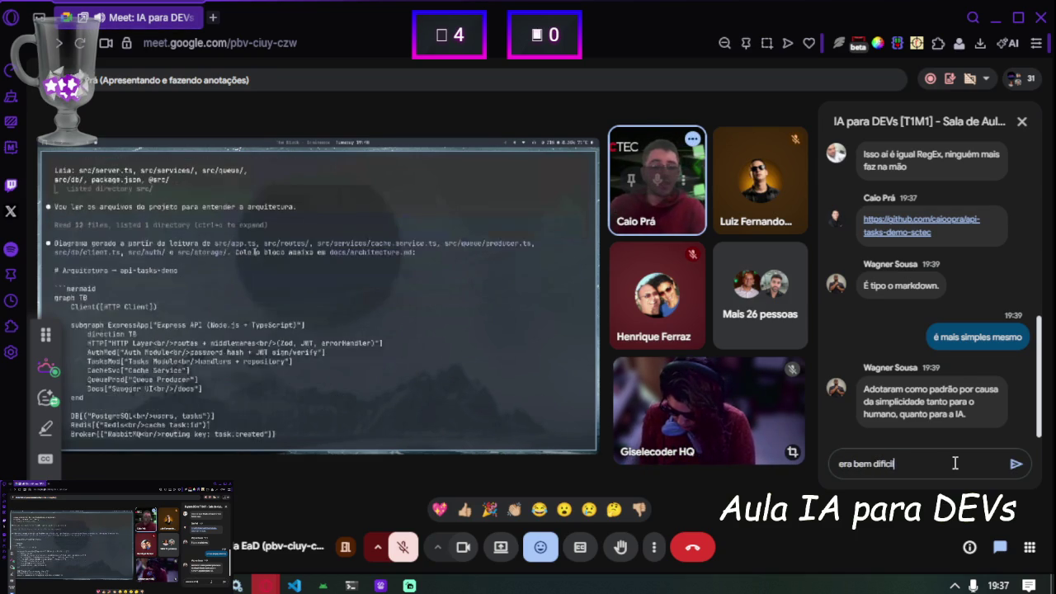
pyautogui.write(' ter que')
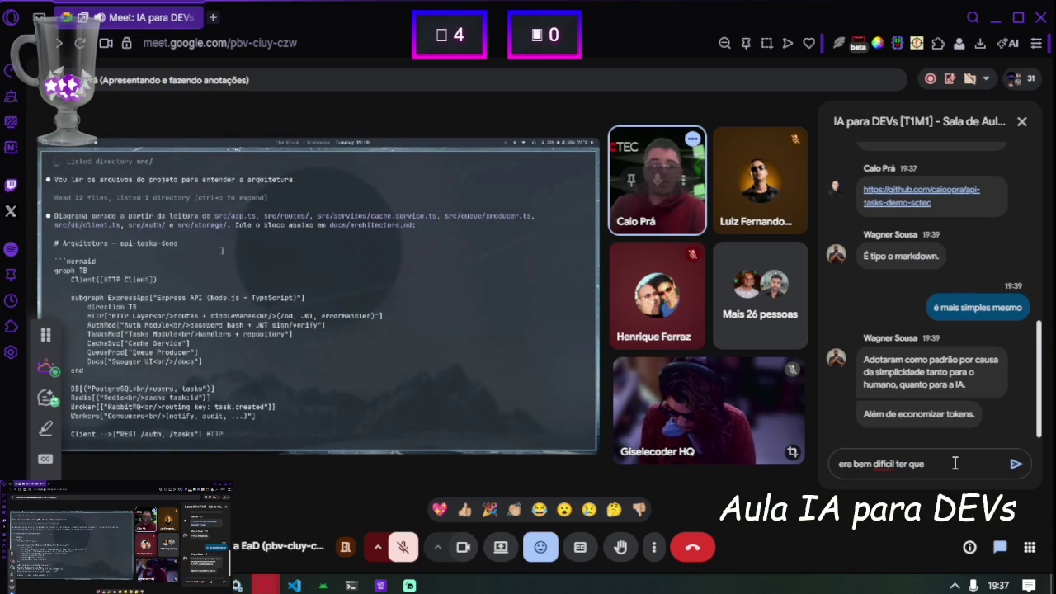
pyautogui.write(' usar')
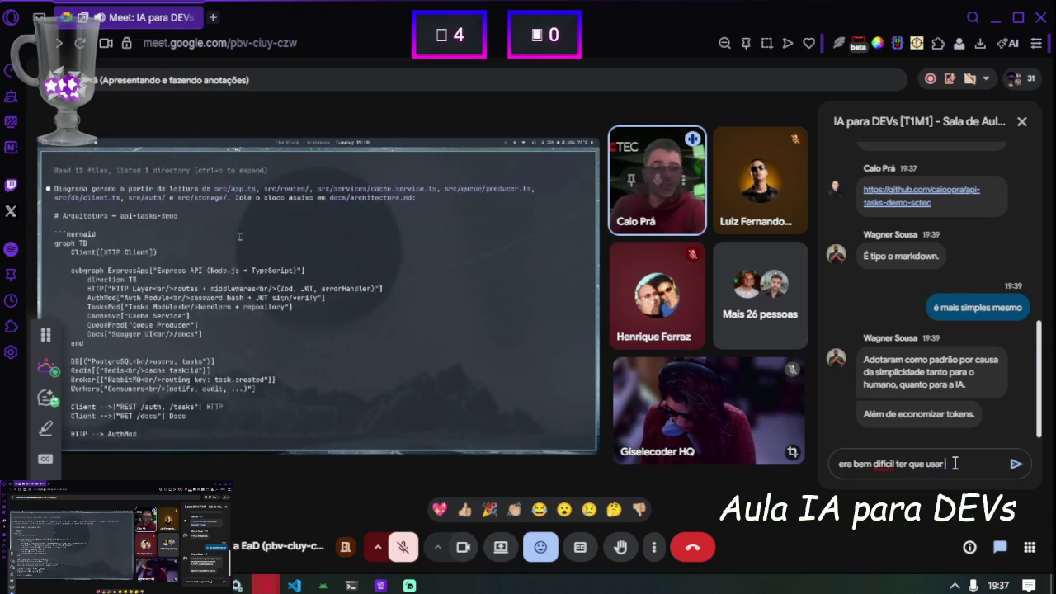
pyautogui.write(' um ou outr')
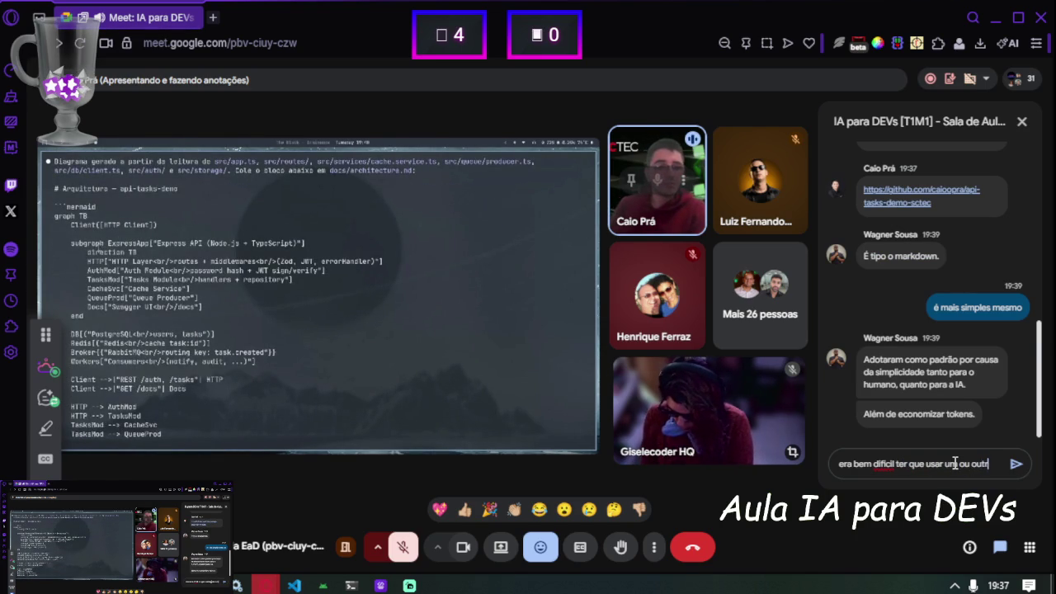
pyautogui.write('o com')
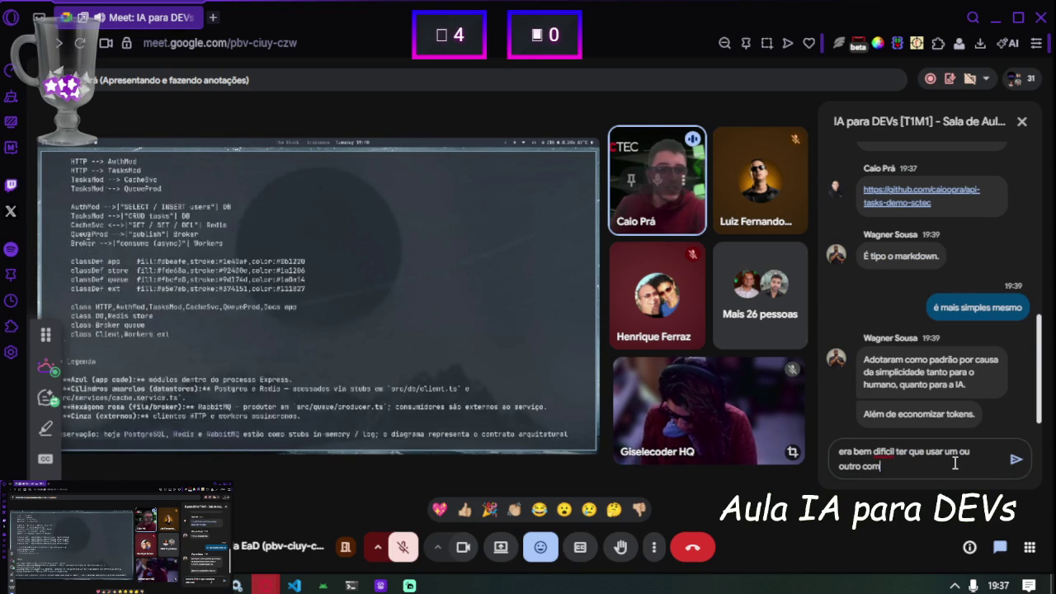
pyautogui.write(' uml')
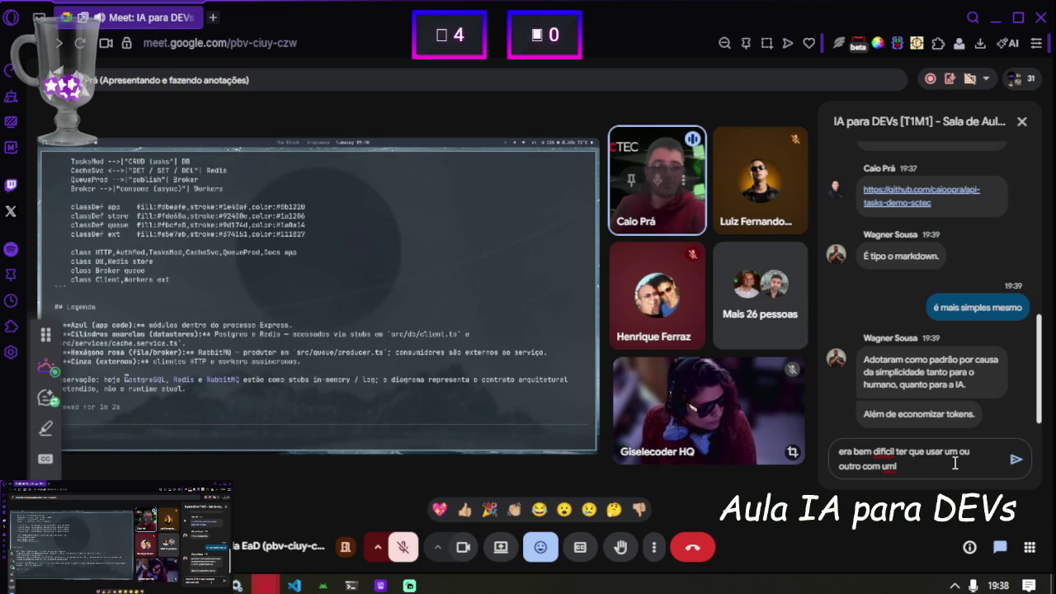
pyautogui.write(' qu')
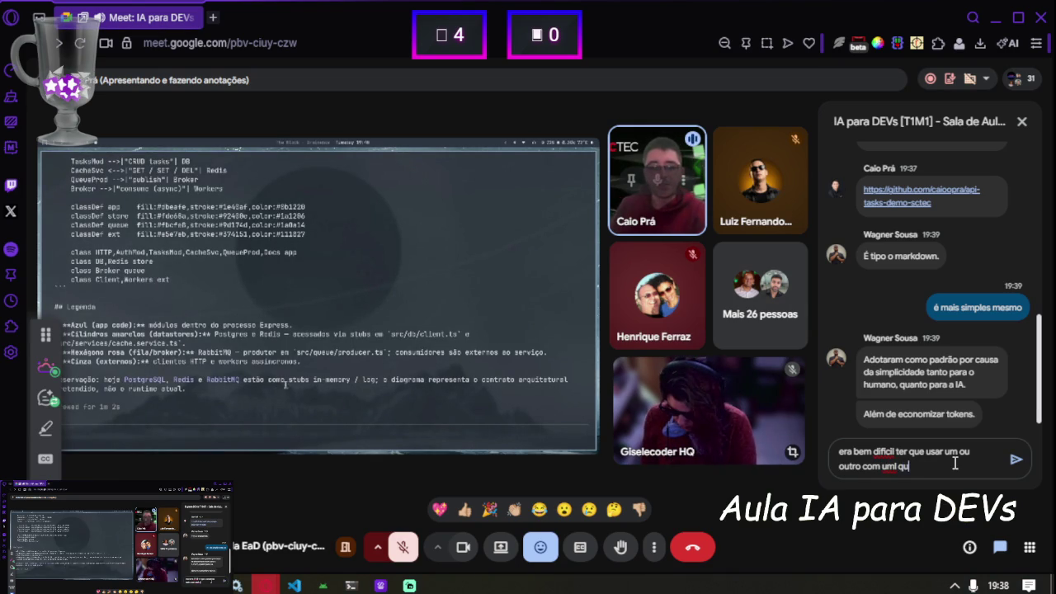
pyautogui.write('ando usar a gen')
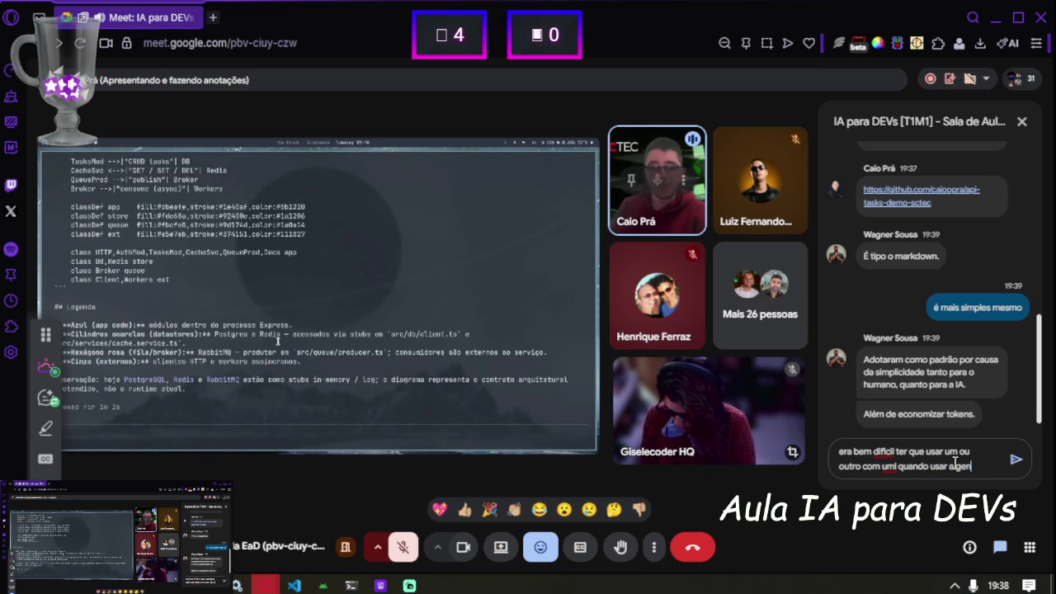
pyautogui.write('te no')
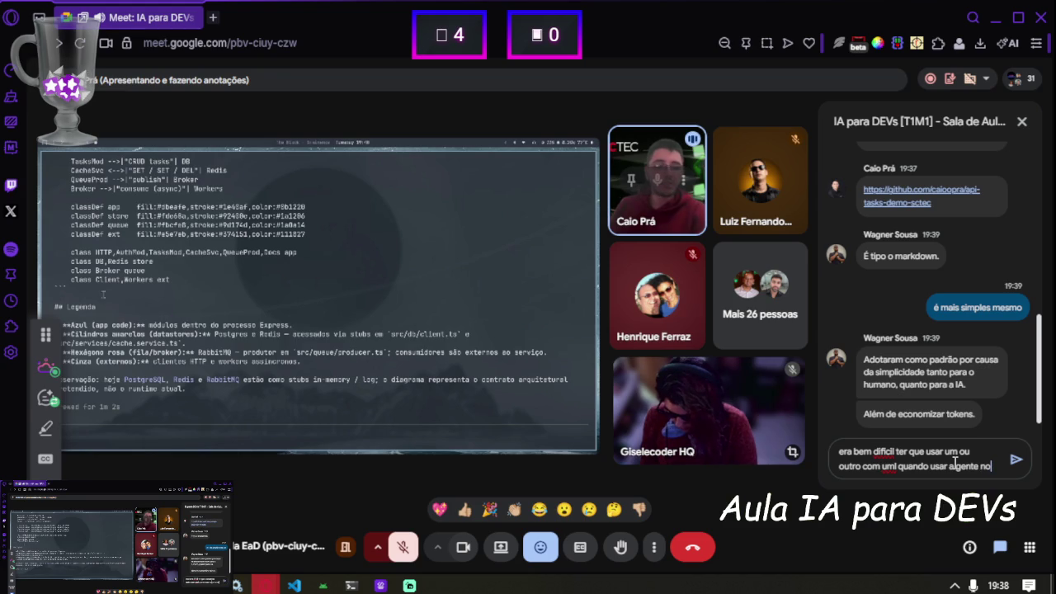
pyautogui.write(' fi')
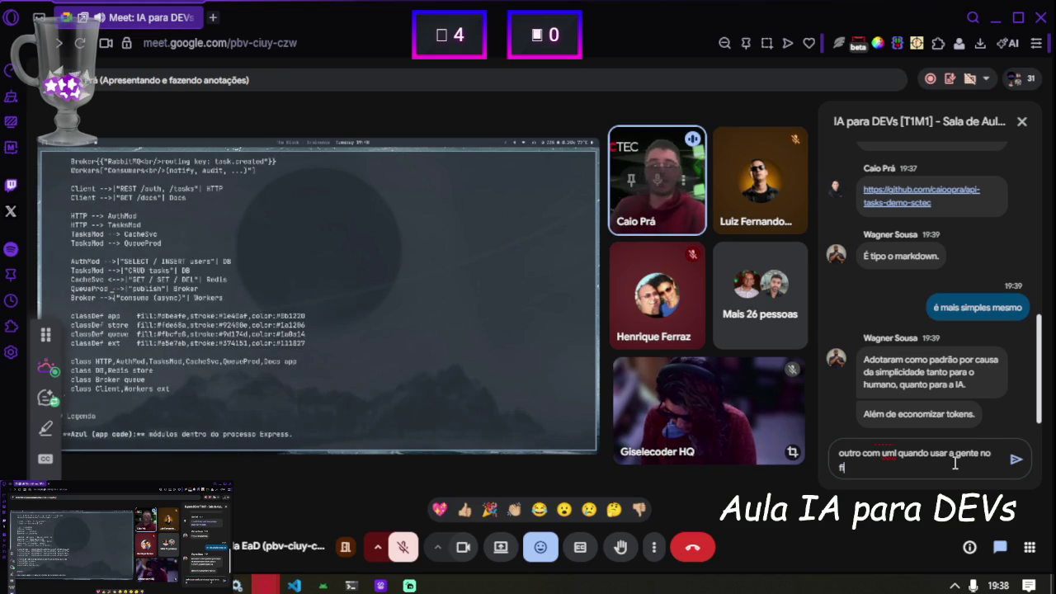
pyautogui.write('m usava')
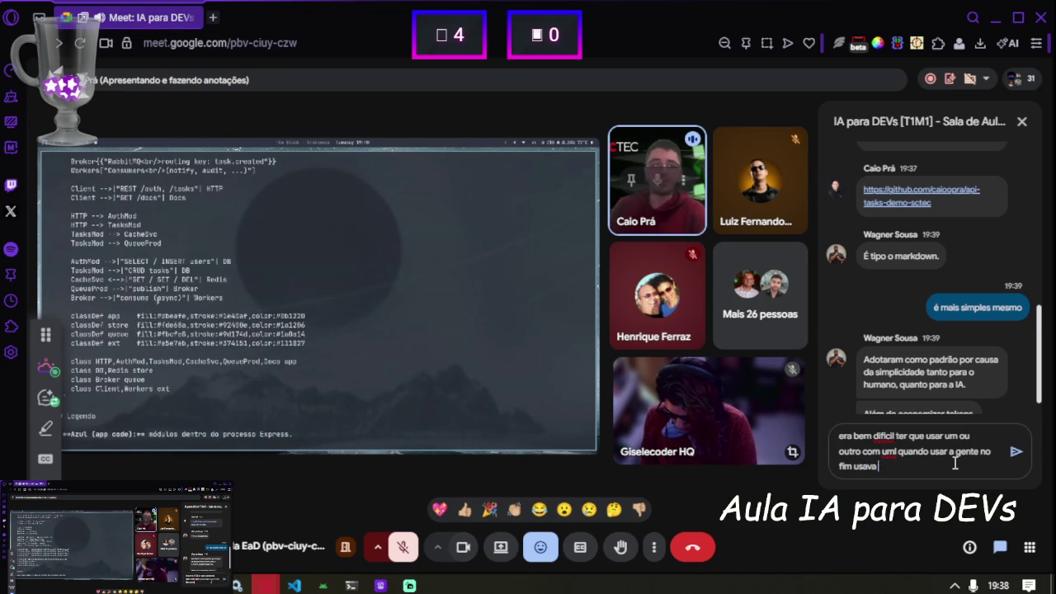
pyautogui.write(' mais d')
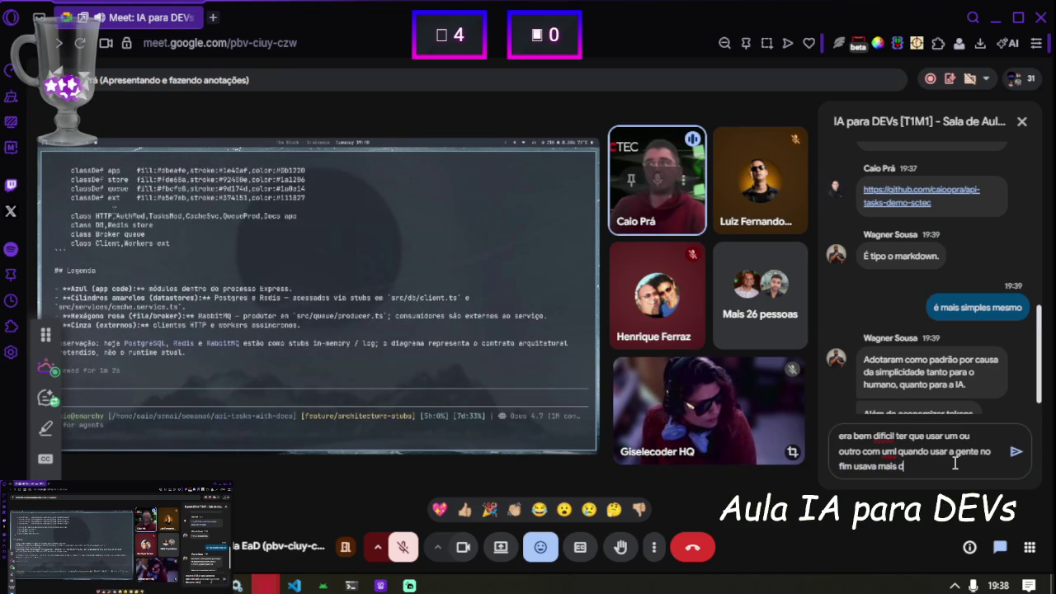
# Fix the stray letter and extend the draft with 'pra banco de dados e de classes e sequencia ficava chato'.
pyautogui.press('BackSpace')
pyautogui.write('p')
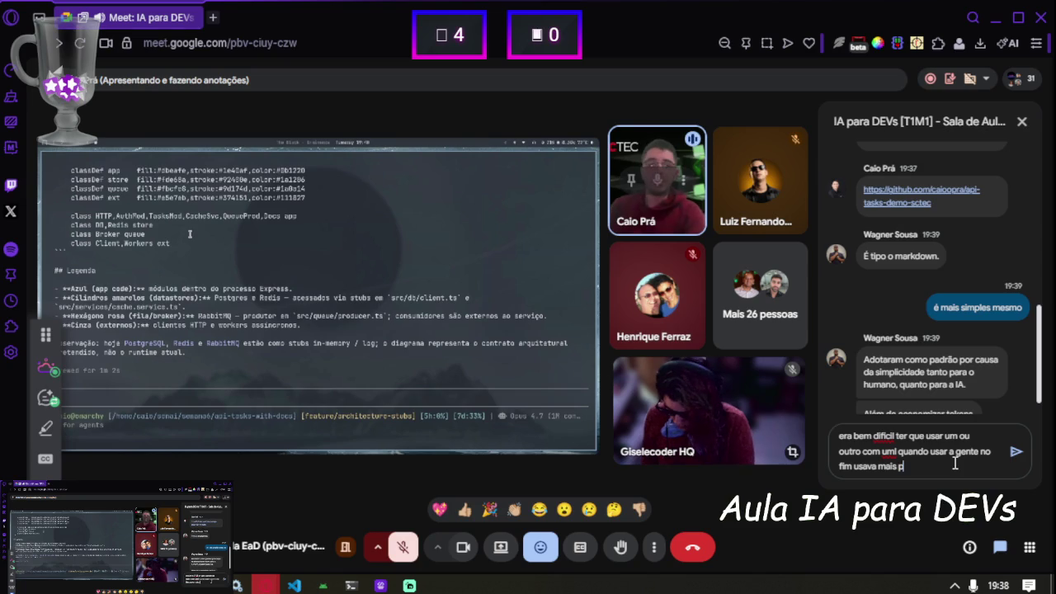
pyautogui.write('ra banco de dados')
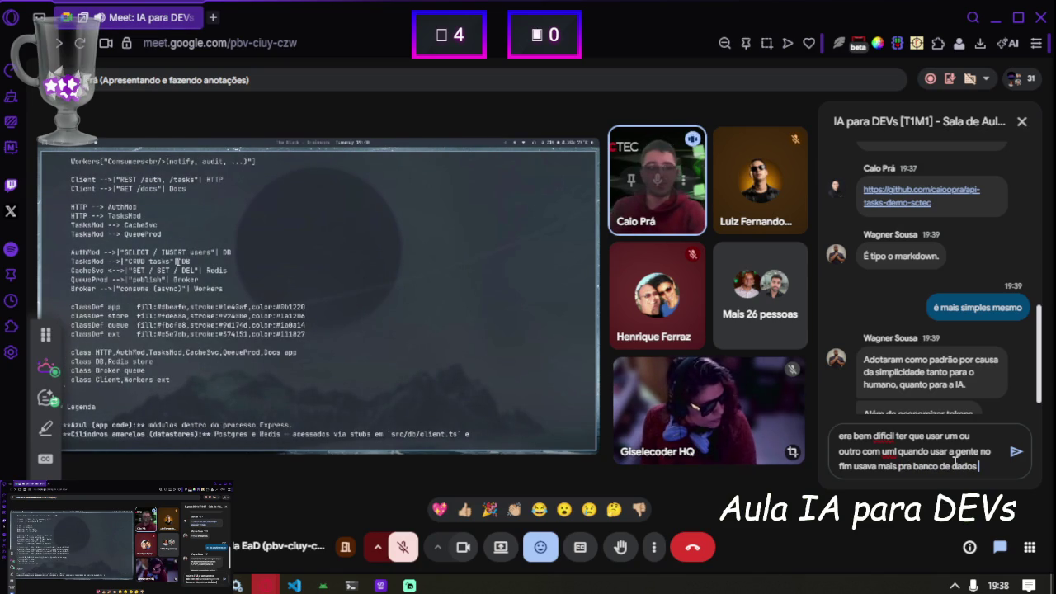
pyautogui.write(' e de')
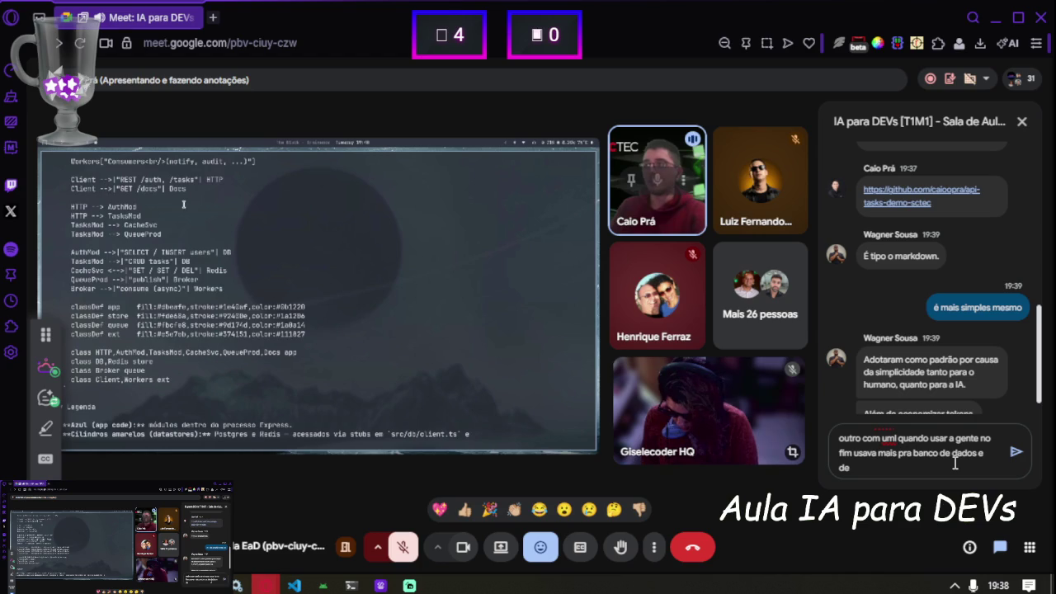
pyautogui.write(' classes e')
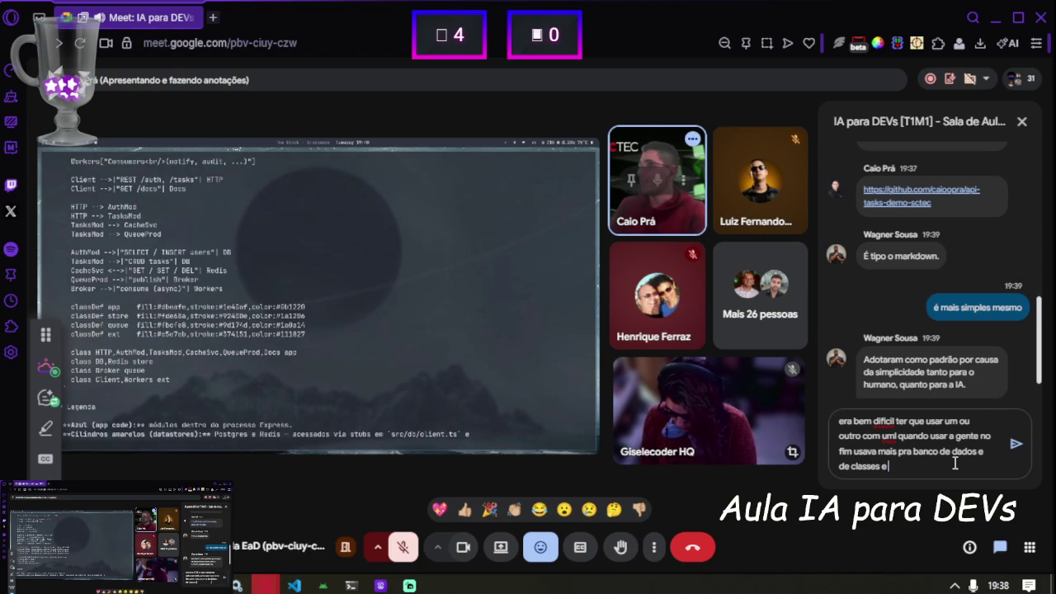
pyautogui.write(' sequencia ficava cha')
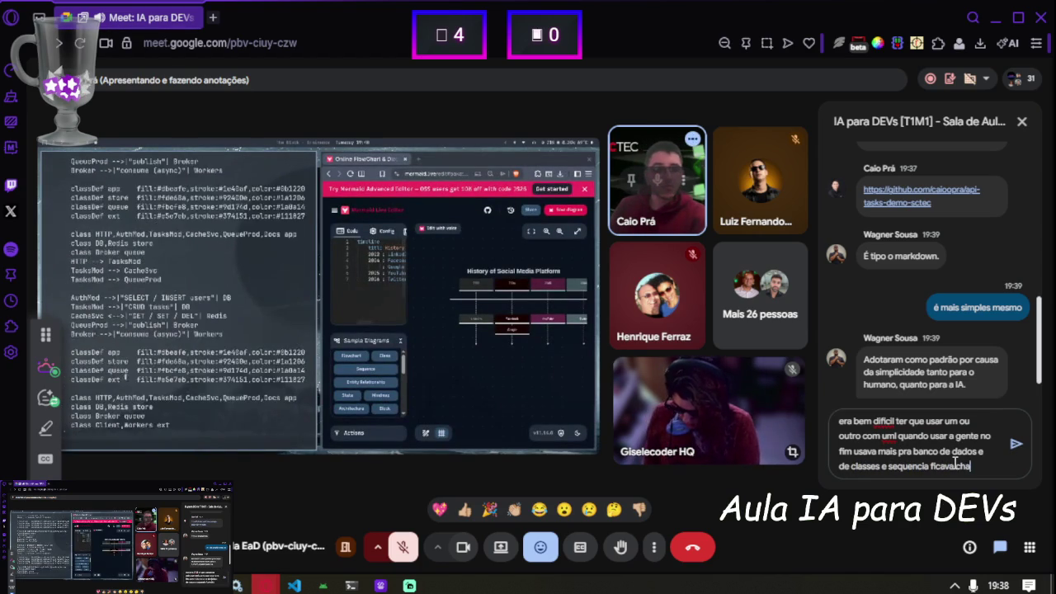
pyautogui.write('to')
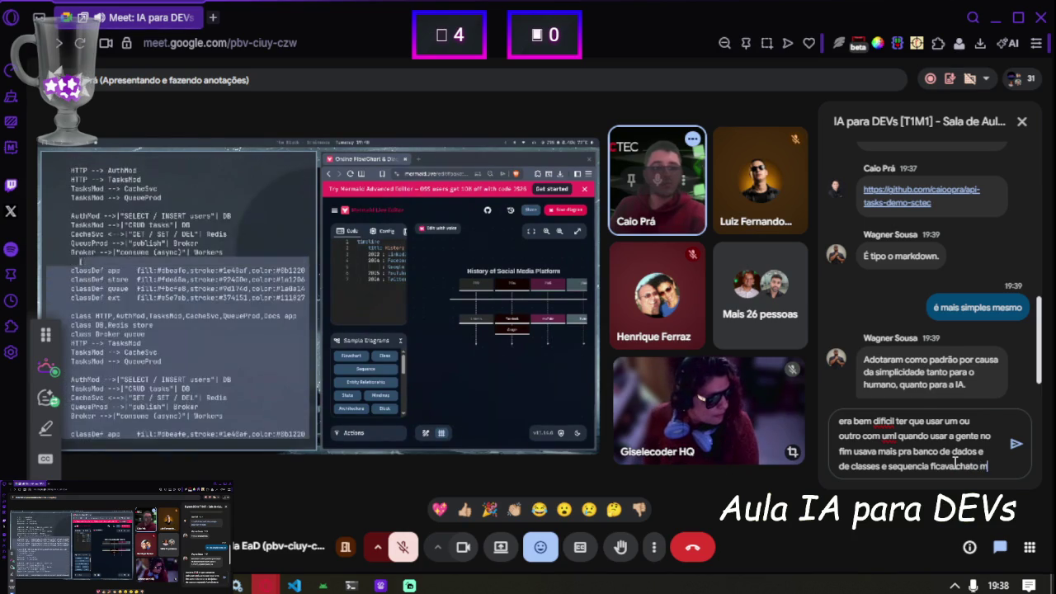
# Type 'mas o analista', then rewrite it as 'er atrabalho pros analistas' in the chat draft.
pyautogui.write('mas o analista')
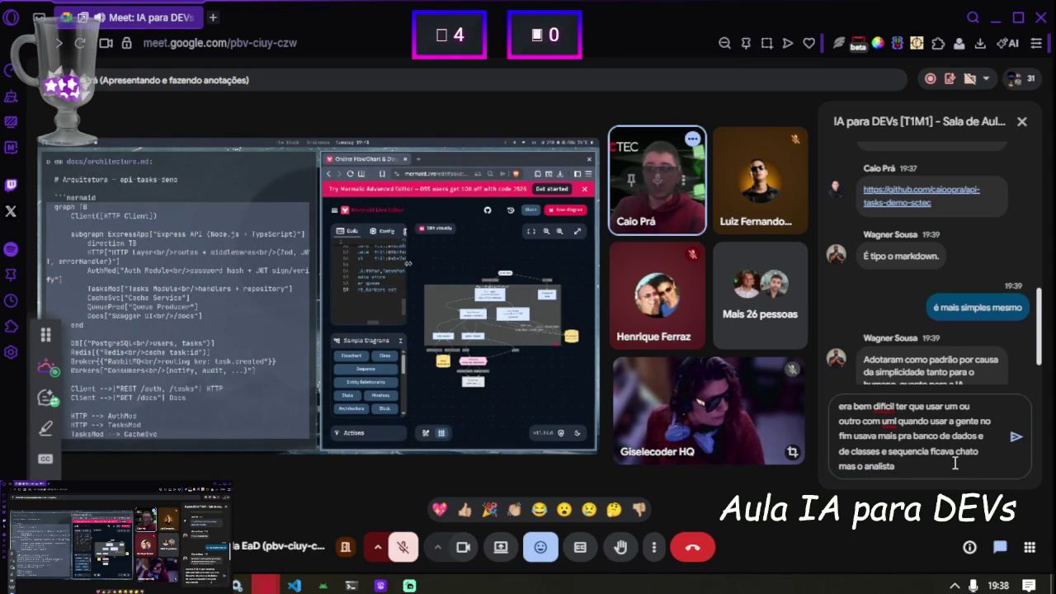
pyautogui.hotkey('ctrl', 'shift', 'Left')
pyautogui.hotkey('ctrl', 'shift', 'Left')
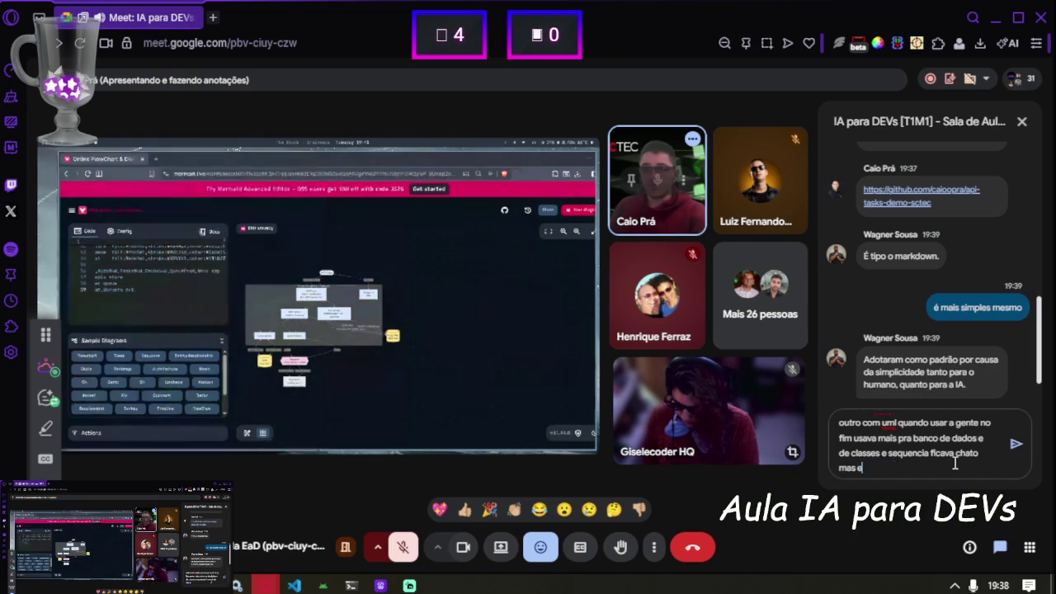
pyautogui.write('er atrabalho p')
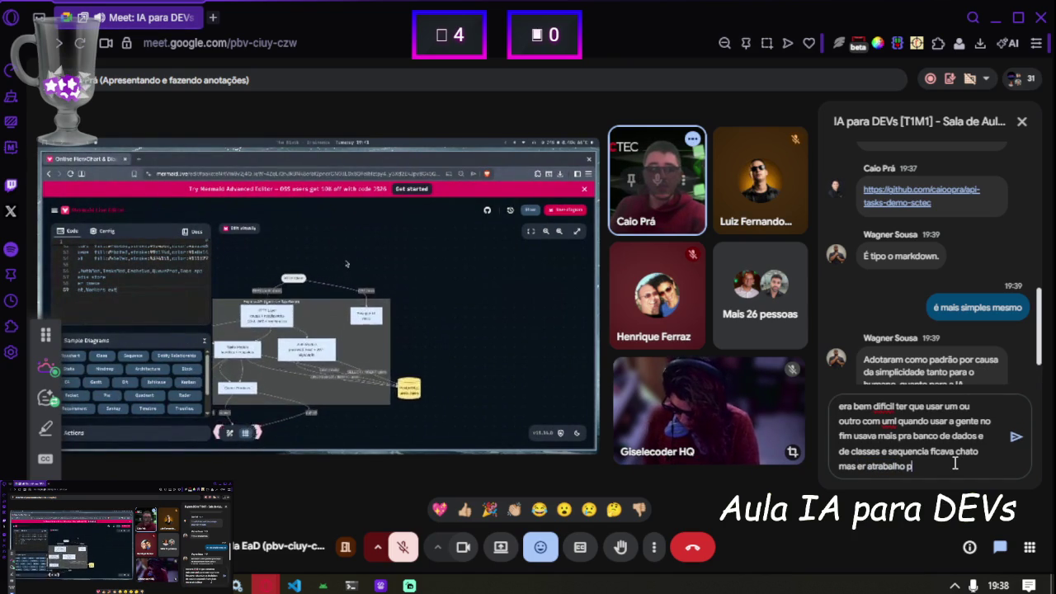
pyautogui.write('ros analistas')
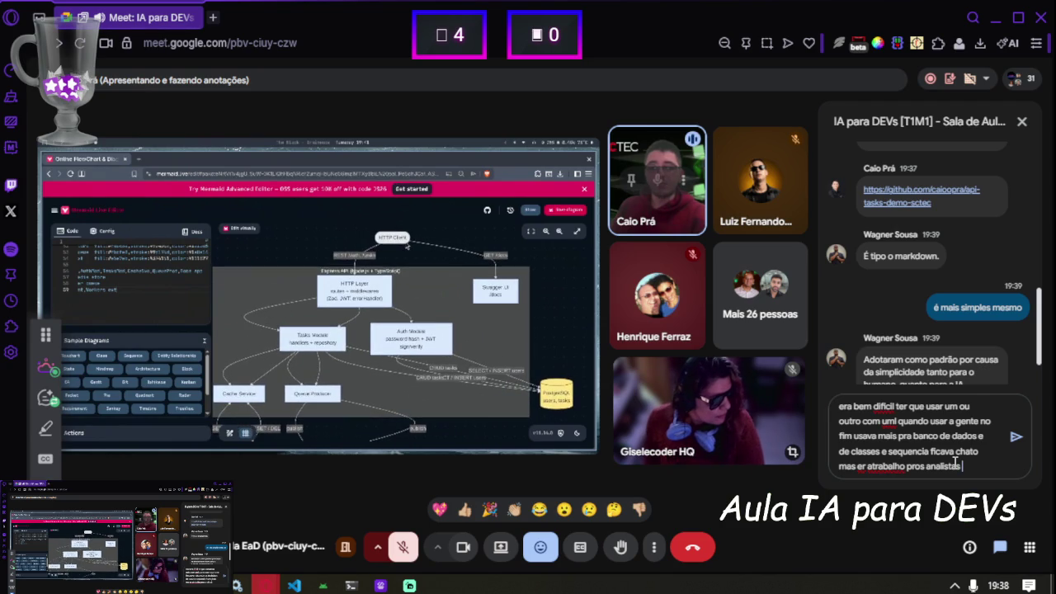
# Fix the spacing typo before 'trabalho' and send the UML message about analysts.
pyautogui.hotkey('ctrl', 'Left')
pyautogui.press('BackSpace')
pyautogui.press('End')
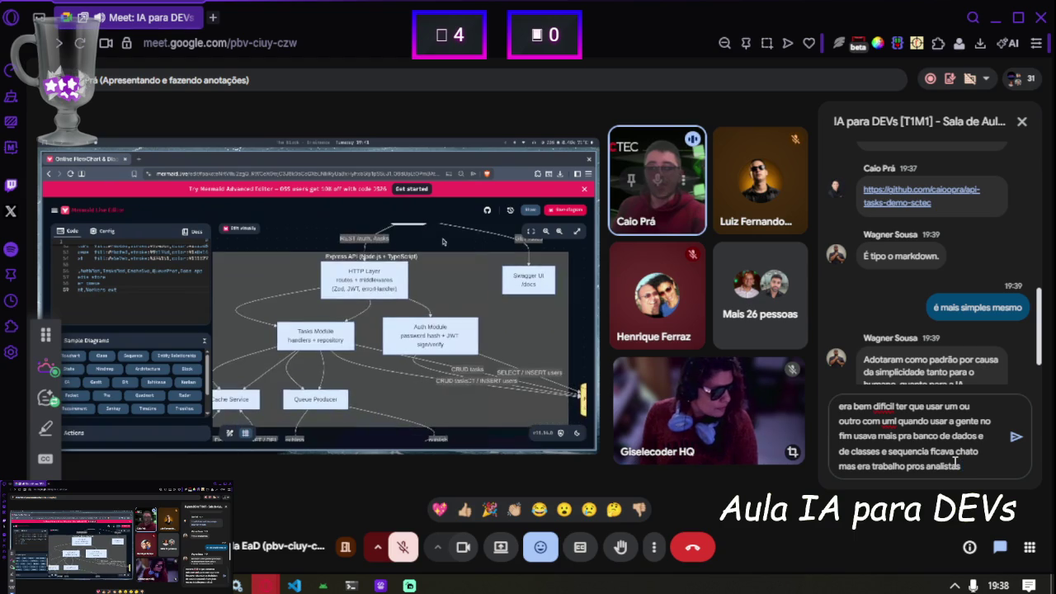
pyautogui.press('Return')
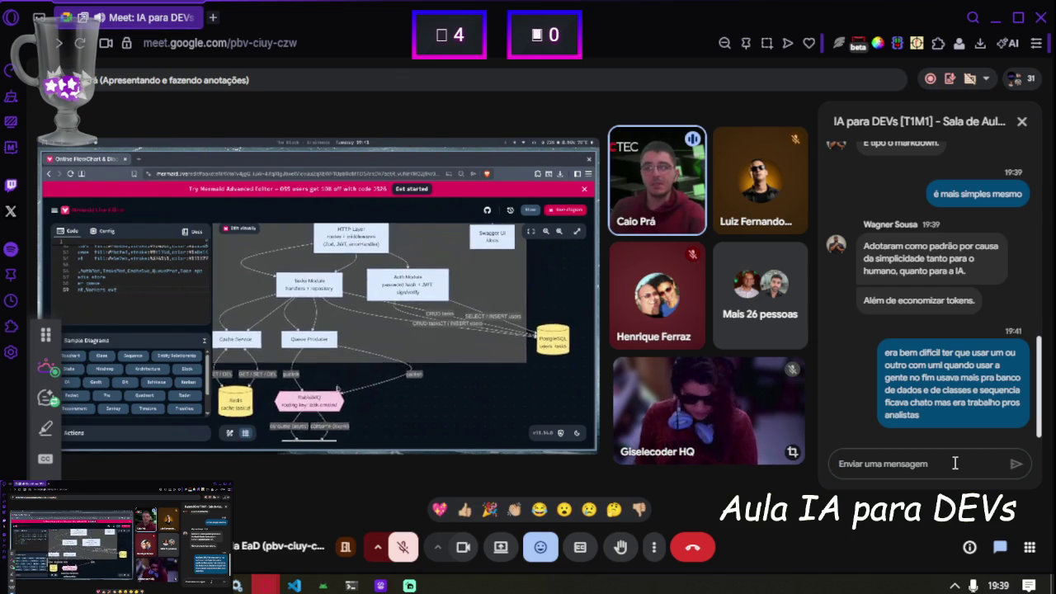
# Draft a new reply and reword its ending to 'pra IA faz sentido, mais macro'.
pyautogui.write('ppra IA')
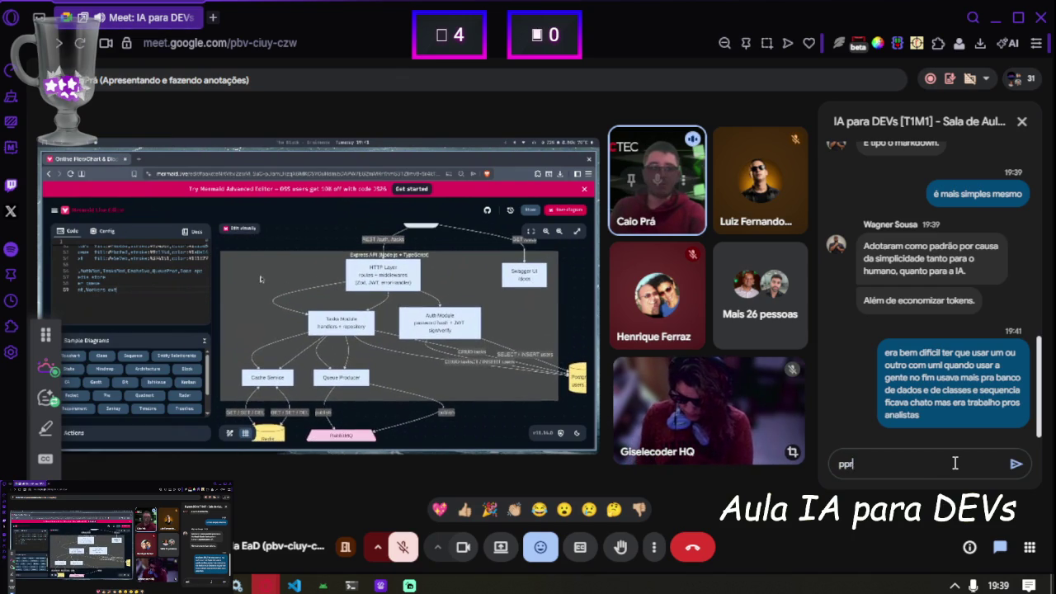
pyautogui.write(' t')
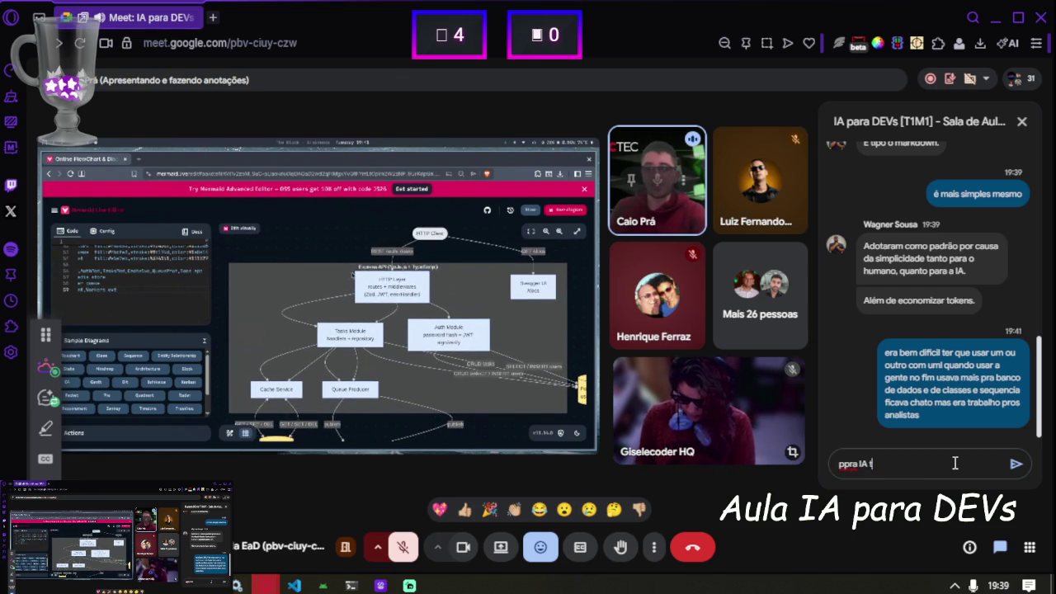
pyautogui.write('em que ser simples ')
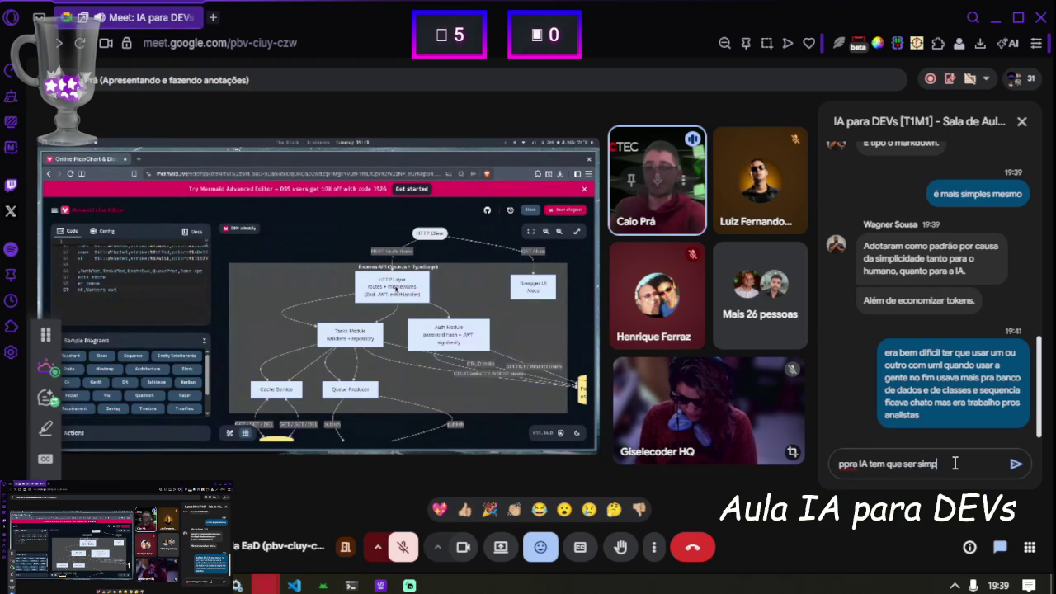
pyautogui.write('mesmo')
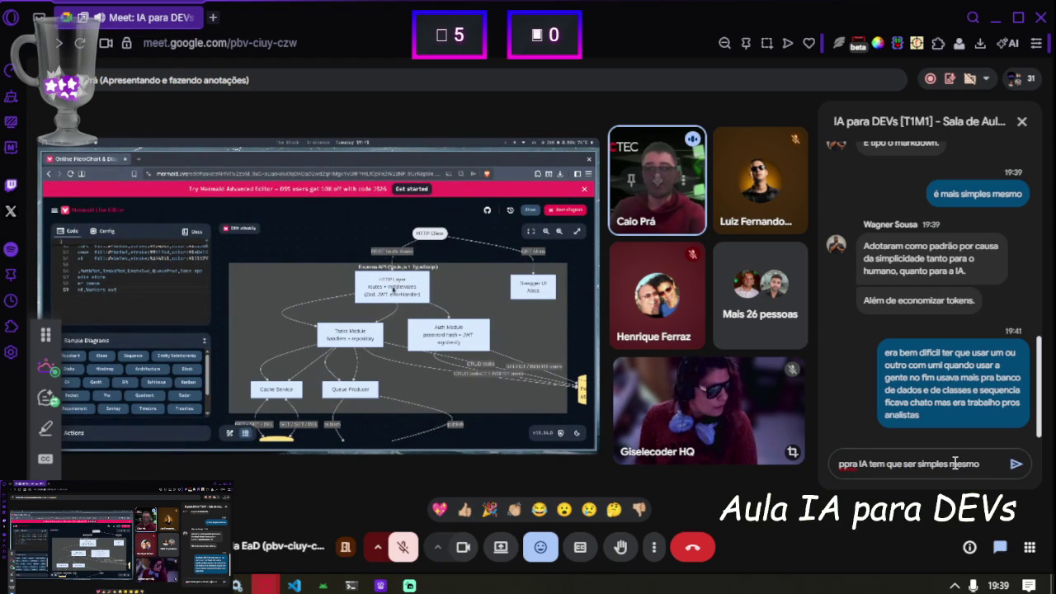
pyautogui.hotkey('ctrl', 'shift', 'Left')
pyautogui.hotkey('ctrl', 'shift', 'Left')
pyautogui.hotkey('ctrl', 'shift', 'Left')
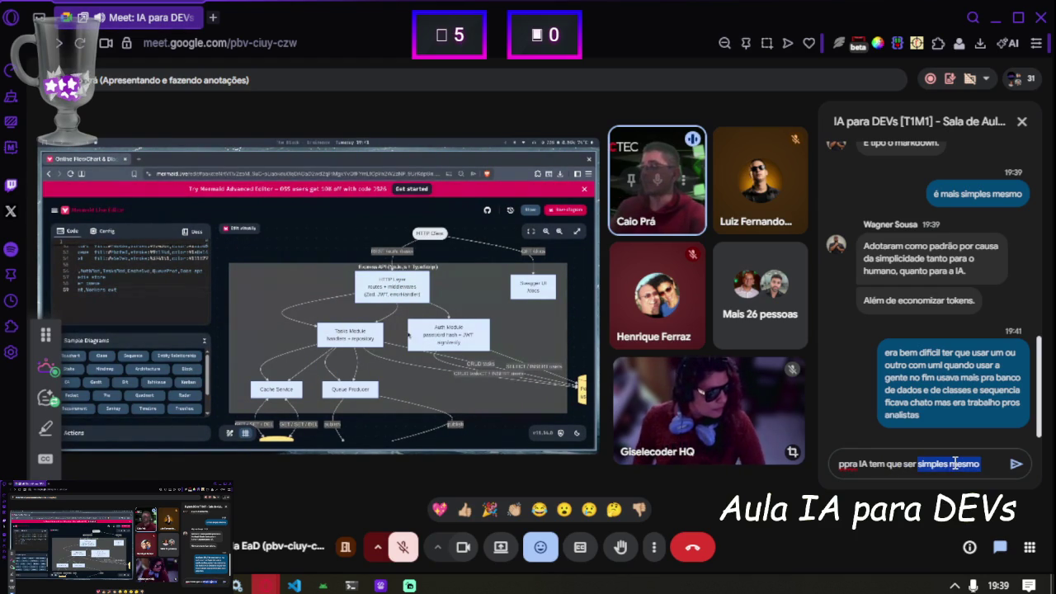
pyautogui.write('faz sentido,')
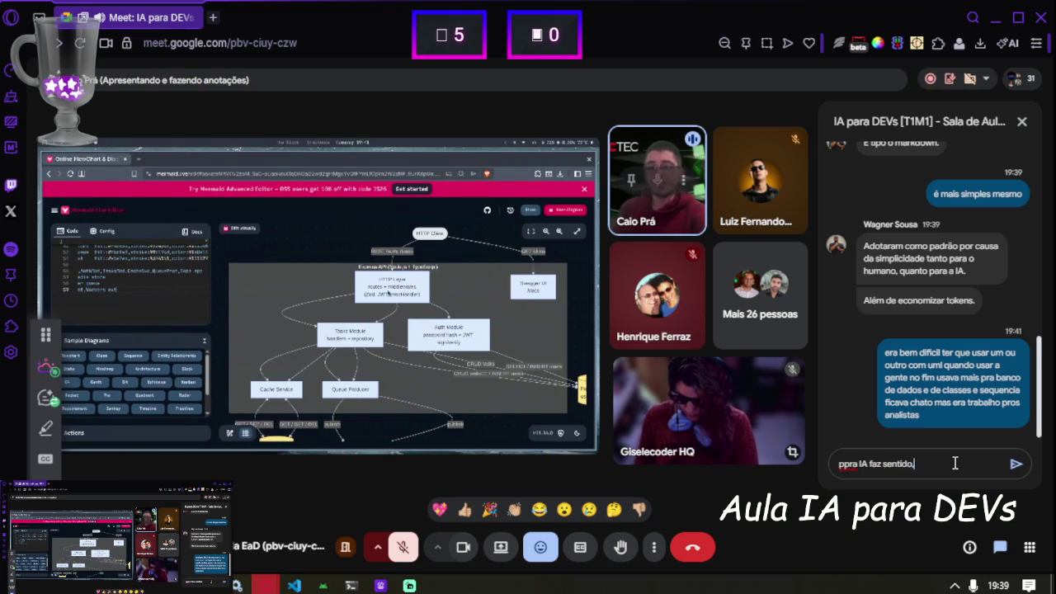
pyautogui.write(' nção precis')
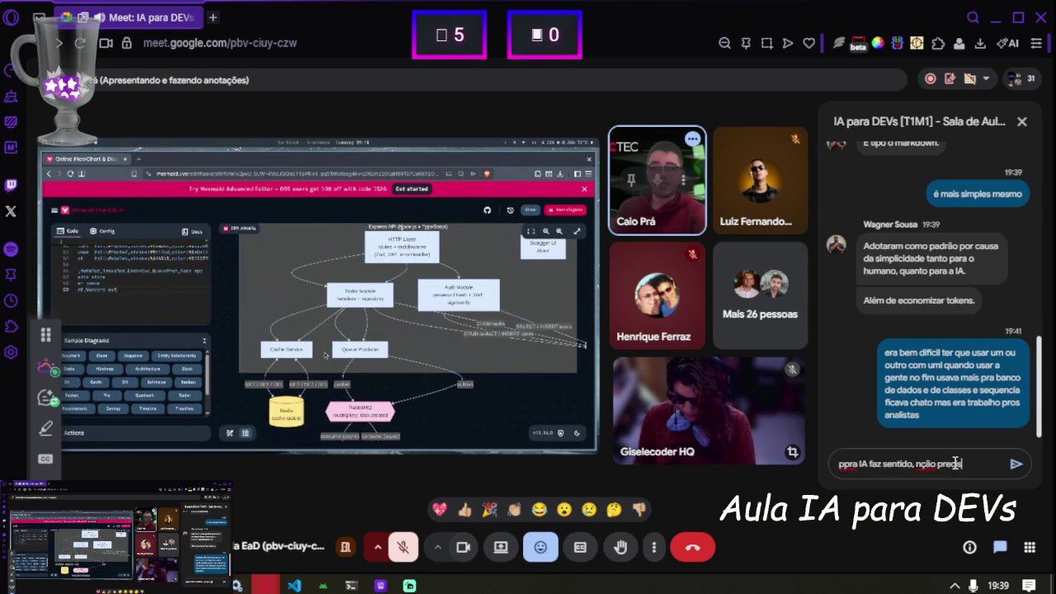
pyautogui.write('a a nivel de')
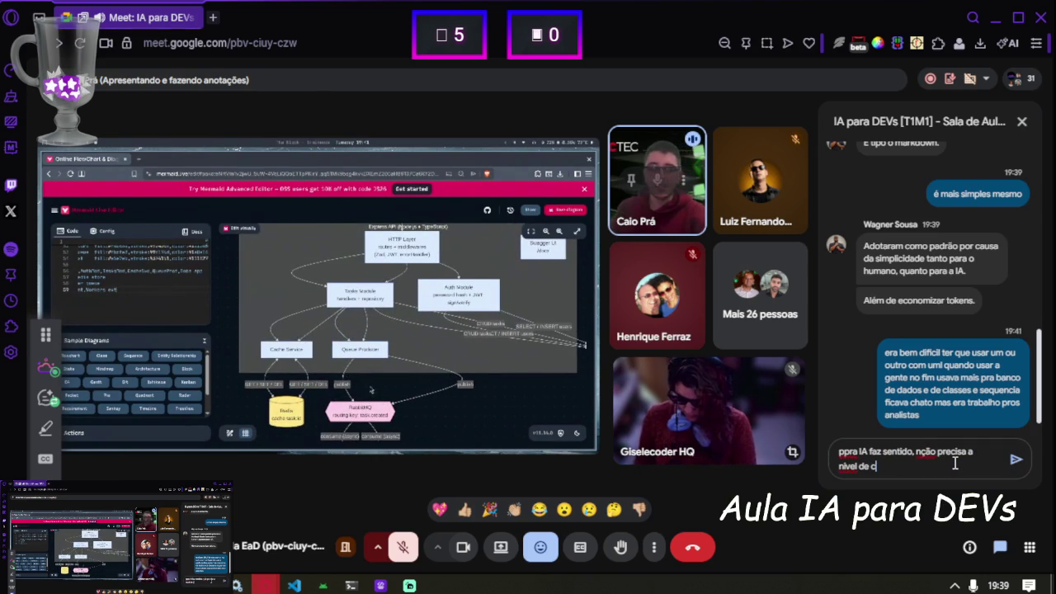
pyautogui.write('classe')
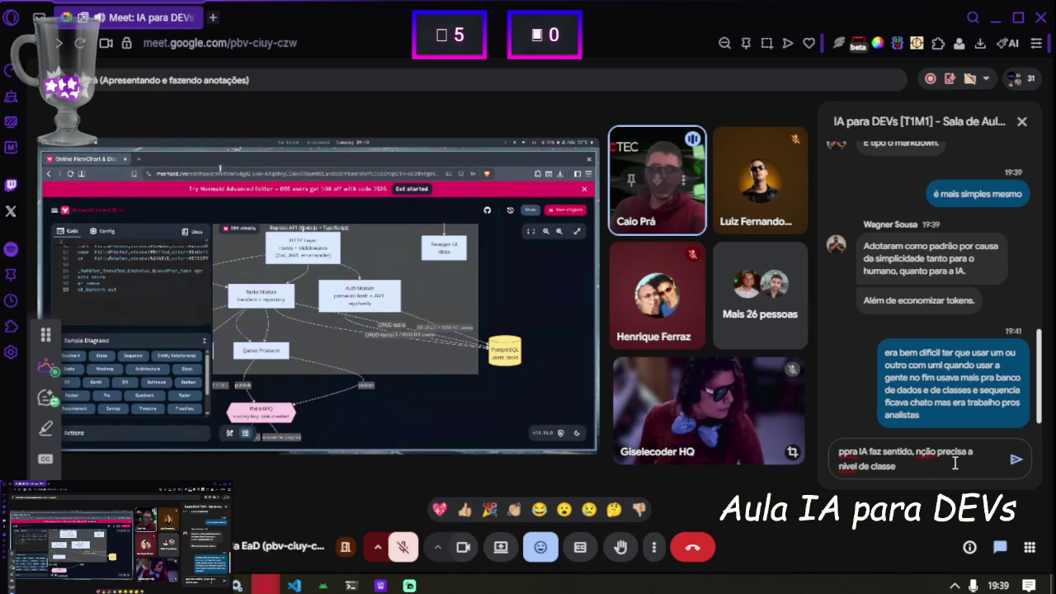
pyautogui.press('Right')
pyautogui.press('Right')
pyautogui.press('Right')
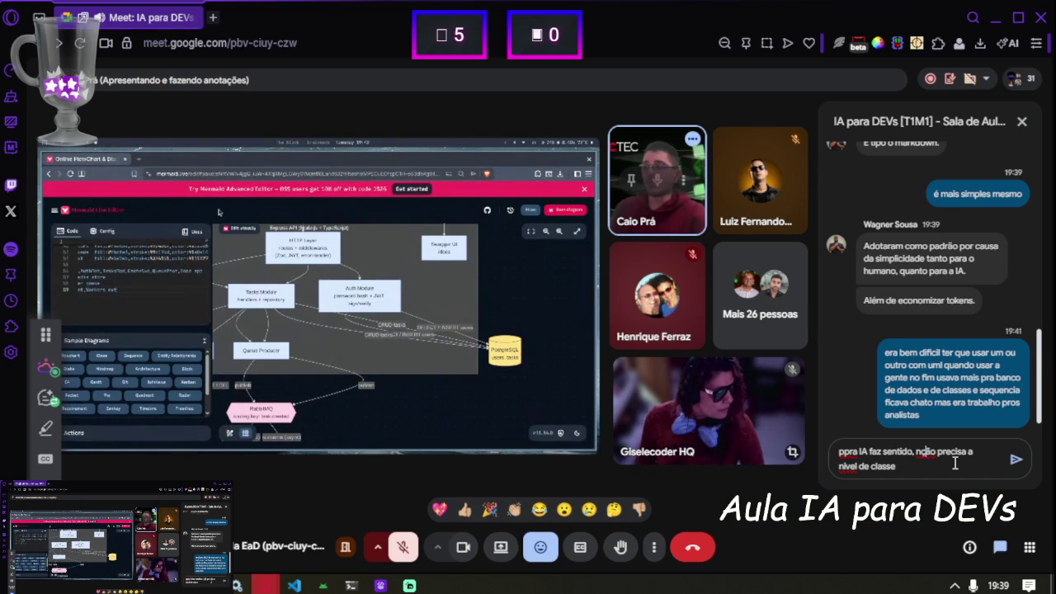
pyautogui.hotkey('ctrl', 'shift', 'End')
pyautogui.press('Delete')
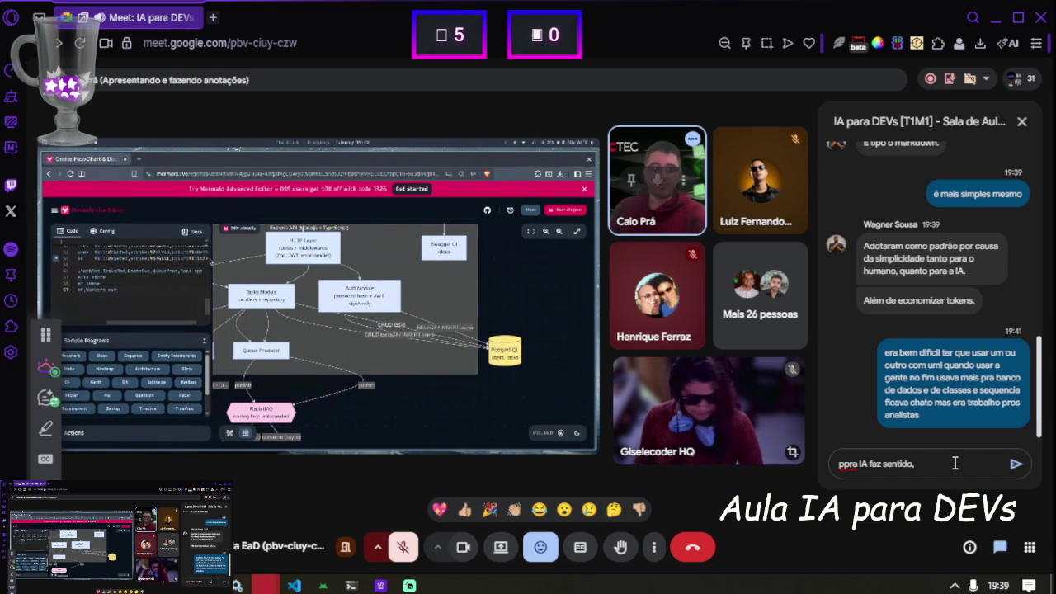
pyautogui.write(' mais macro')
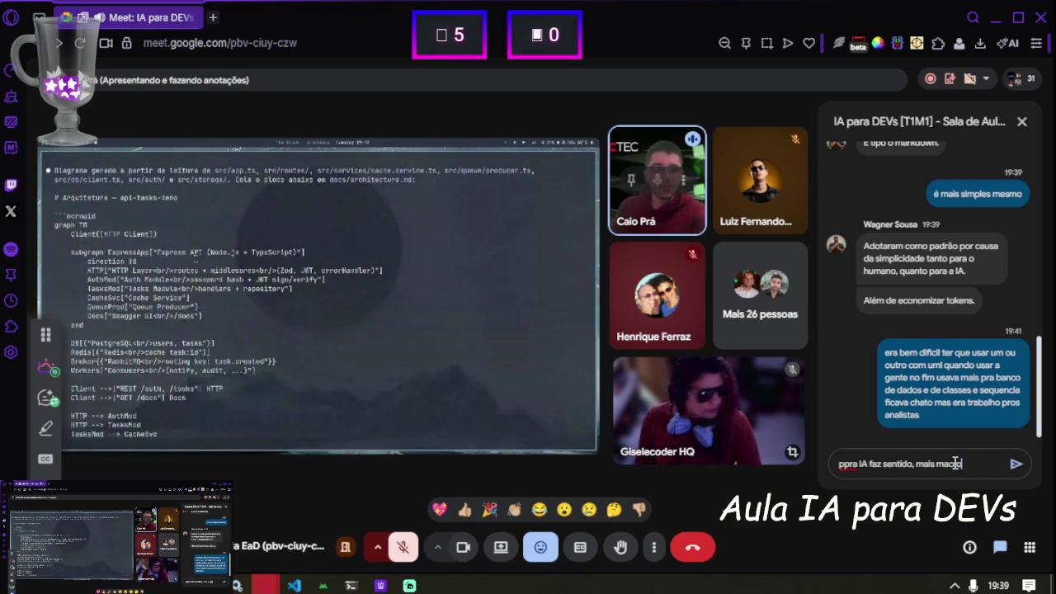
# Send 'pra IA faz sentido, mais macro' to the class chat and close the chat panel.
pyautogui.press('Return')
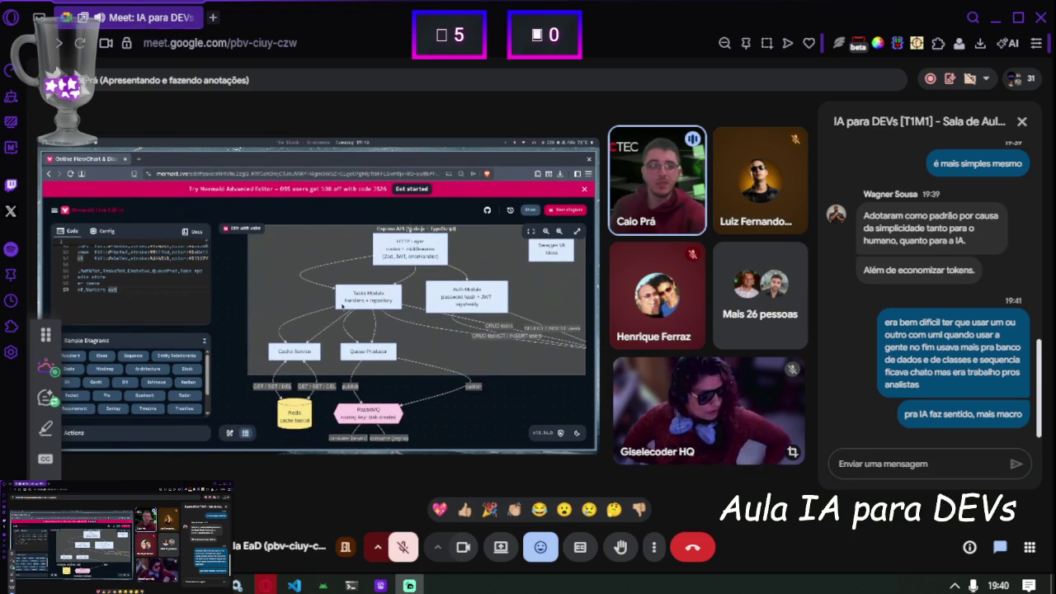
pyautogui.click(1021, 121)
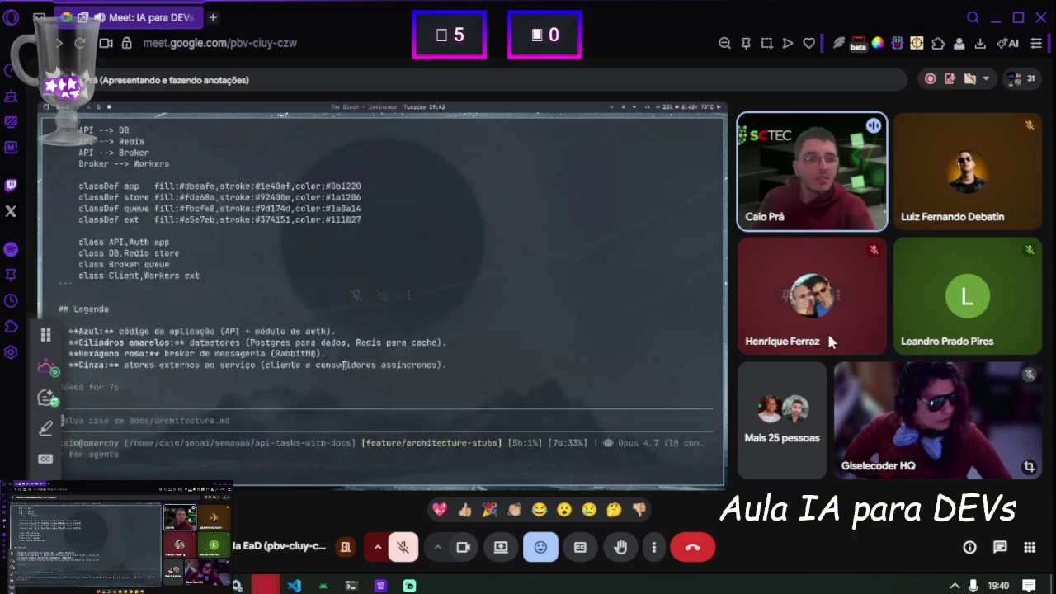
# Switch the browser to full screen so the shared architecture diagram fills the display.
pyautogui.moveTo(998, 418)
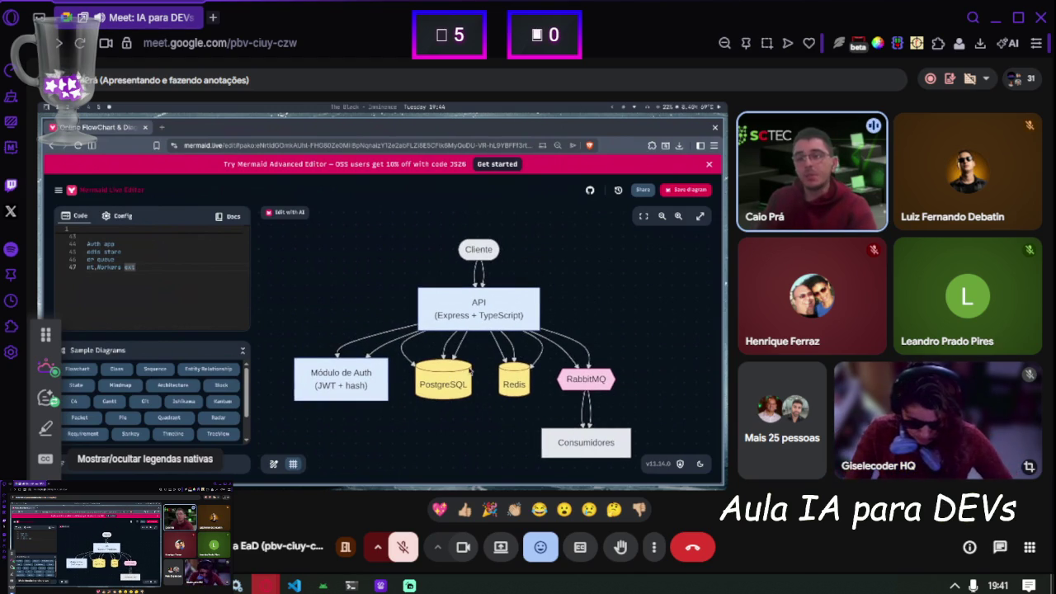
pyautogui.press('F11')
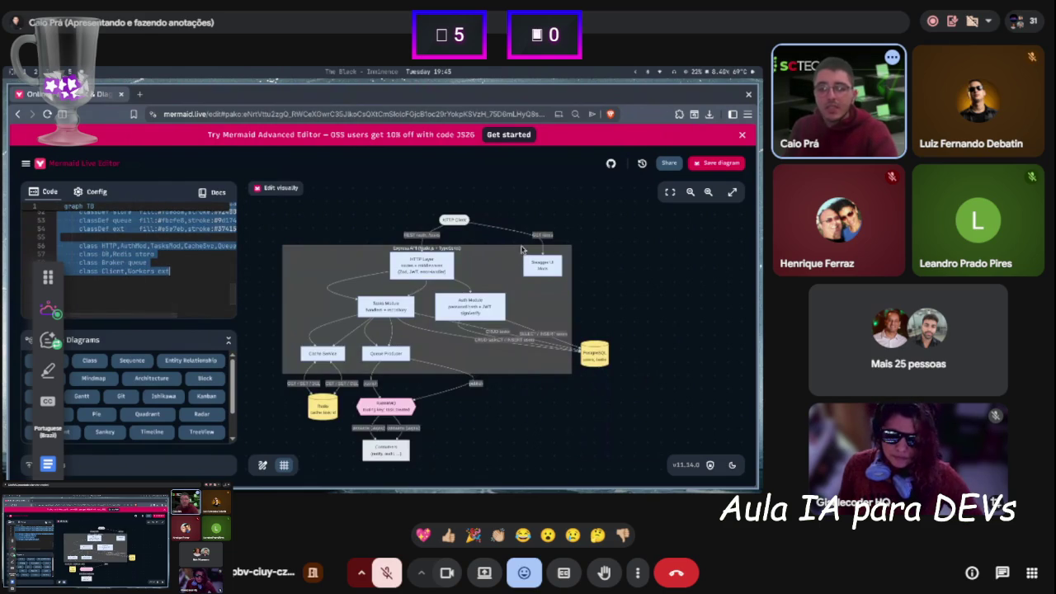
# Return to the api-tasks-demo-sctec repository root and zoom the page in for viewers.
pyautogui.scroll(3, 515, 258)
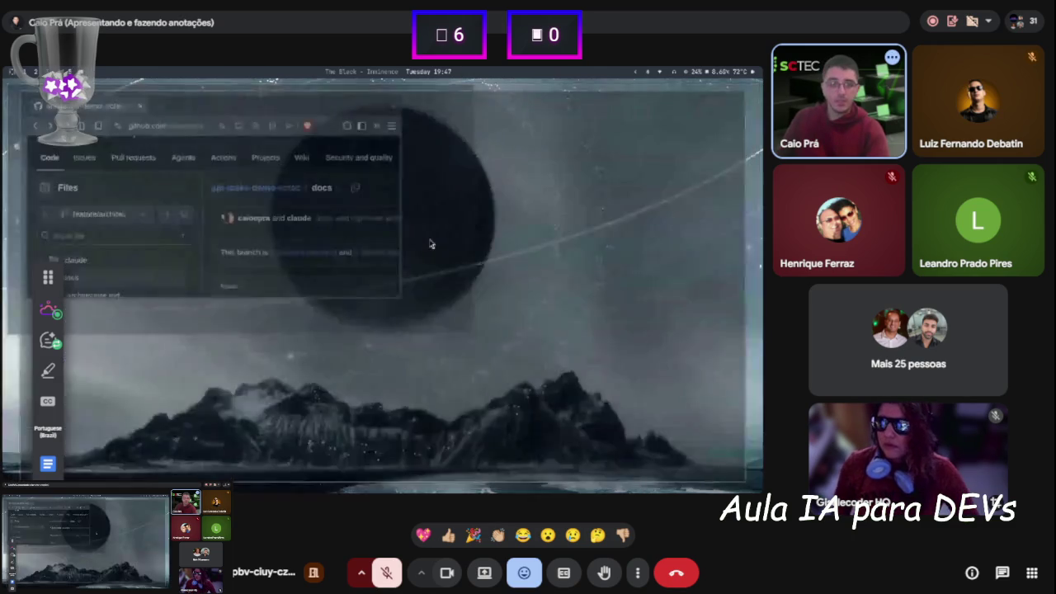
pyautogui.hotkey('alt', 'Left')
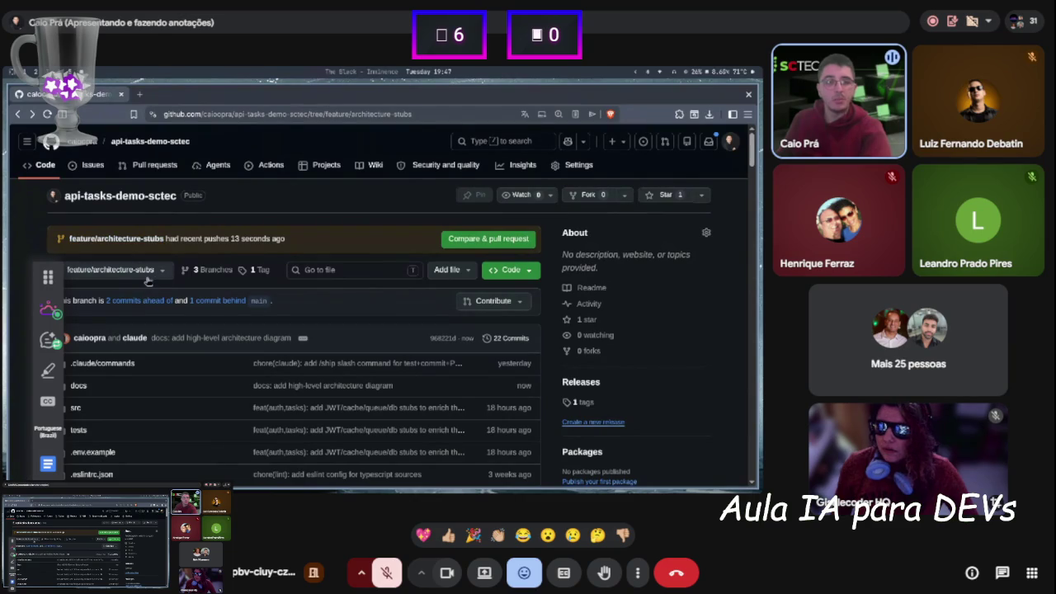
pyautogui.scroll(-2, 130, 275)
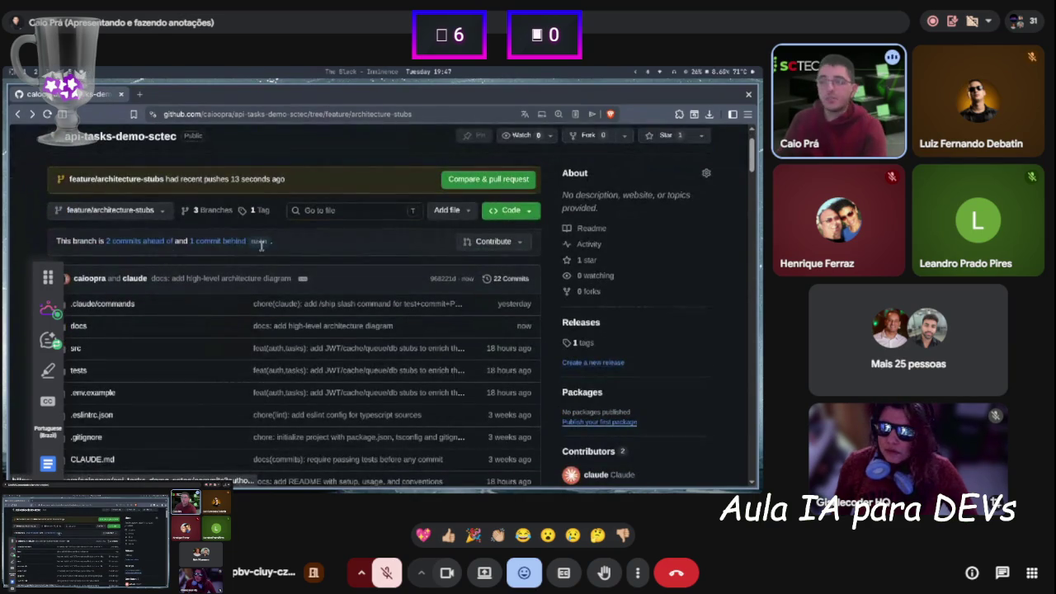
pyautogui.hotkey('ctrl', '+')
pyautogui.hotkey('ctrl', '+')
pyautogui.hotkey('ctrl', '+')
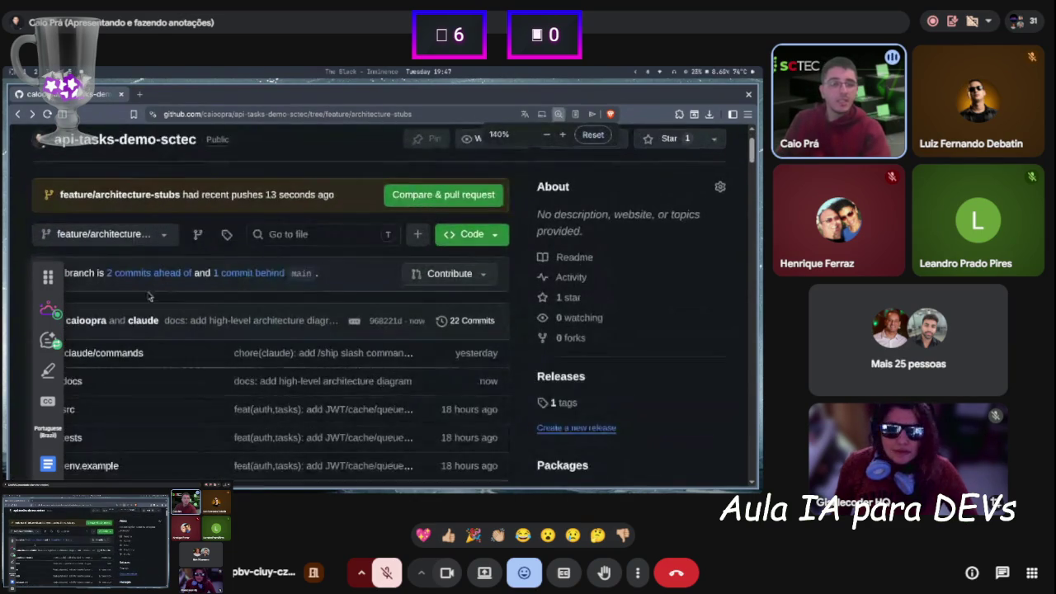
# Show docs/architecture.md, zoomed out so the whole rendered diagram fits.
pyautogui.click(71, 272)
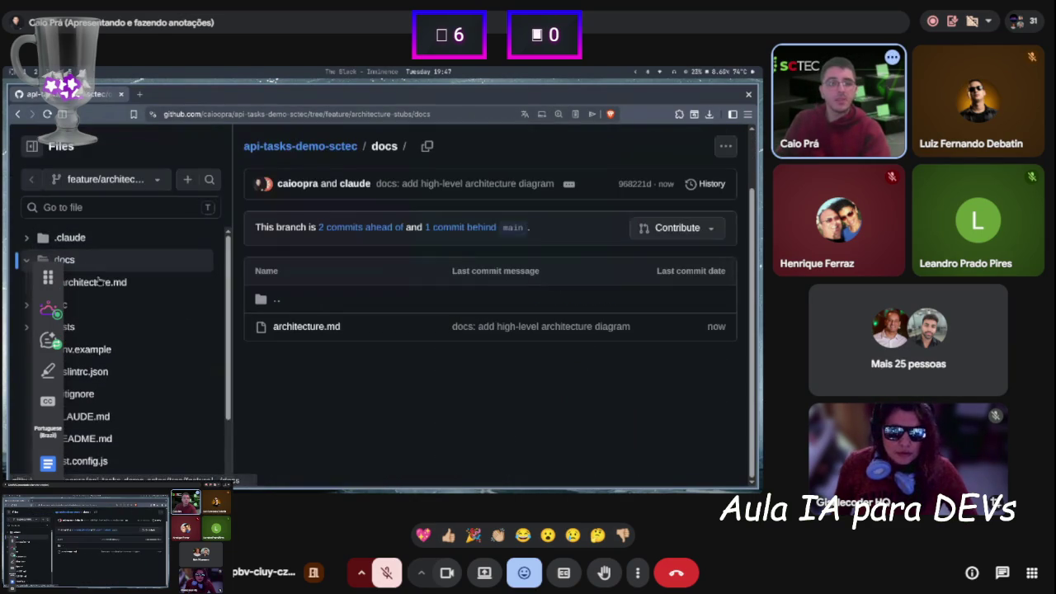
pyautogui.click(102, 282)
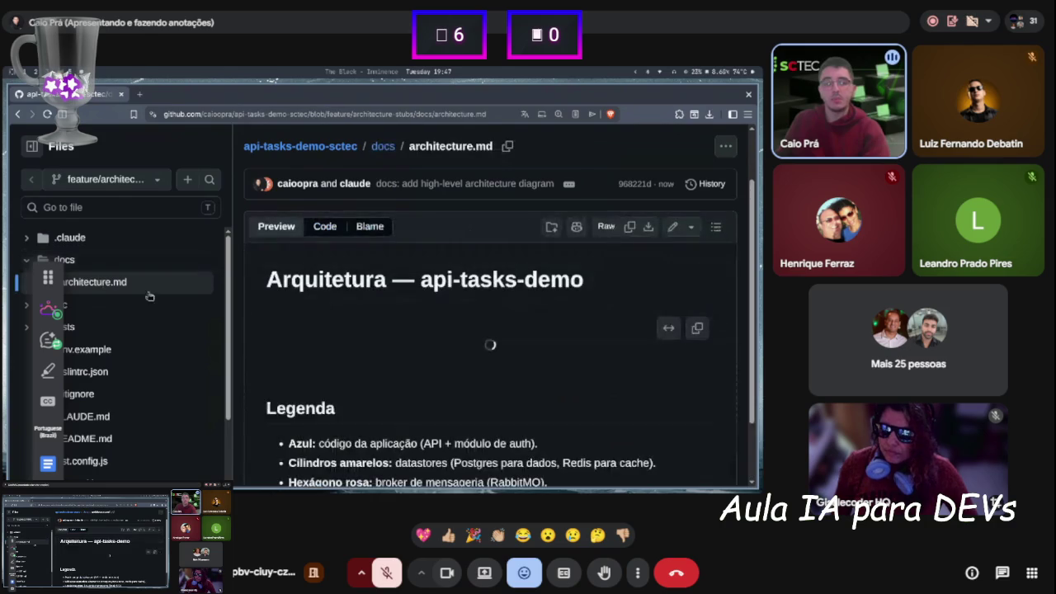
pyautogui.scroll(-3, 439, 297)
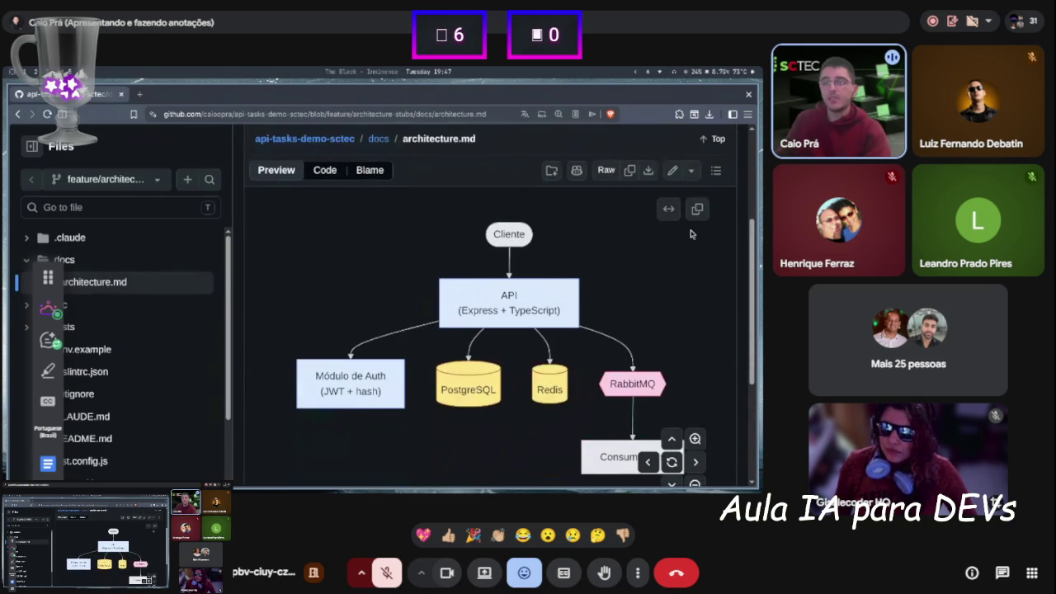
pyautogui.hotkey('ctrl', '-')
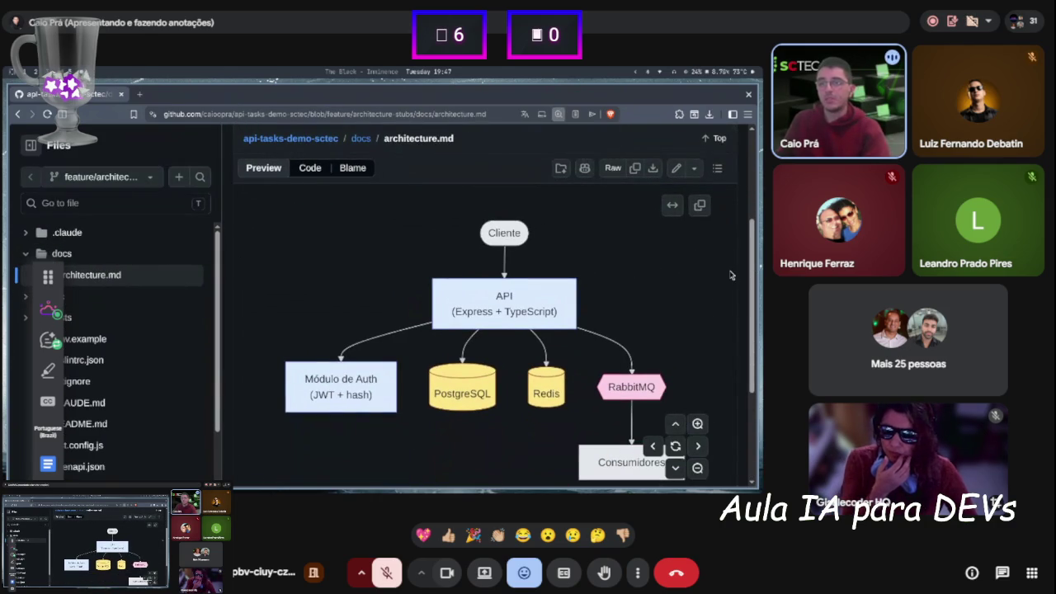
# Scroll through the diagram and its Legenda, shift the diagram left, then show the Raw source.
pyautogui.scroll(-1, 722, 272)
pyautogui.scroll(1, 727, 281)
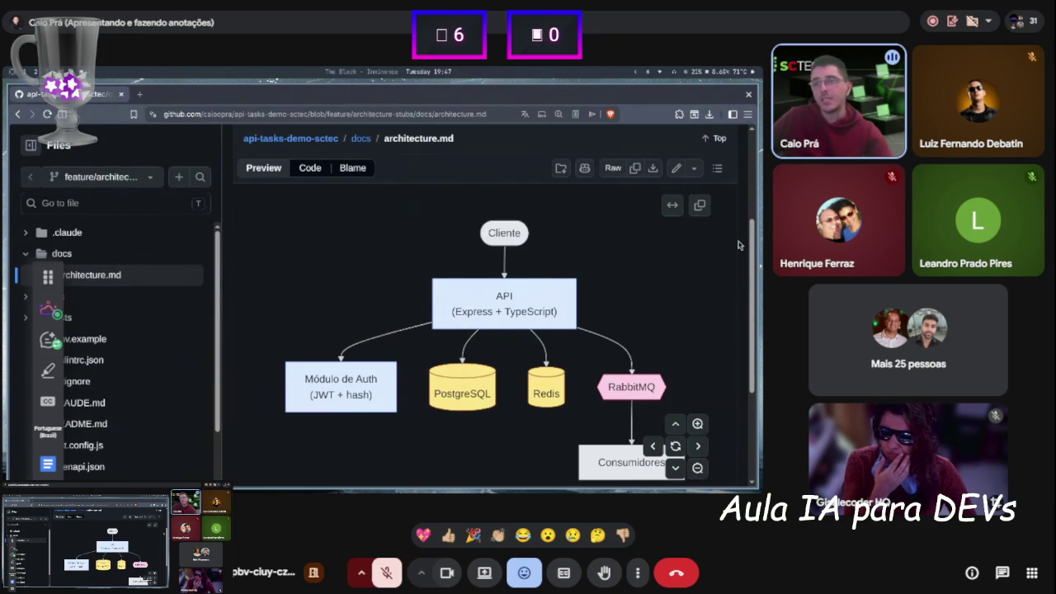
pyautogui.scroll(3, 682, 245)
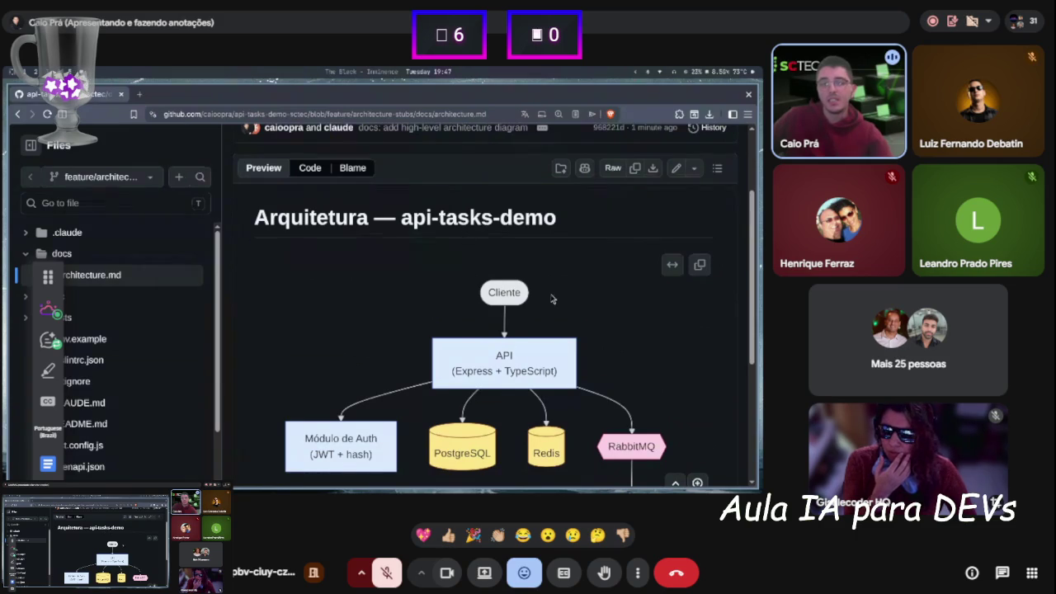
pyautogui.scroll(-3, 701, 279)
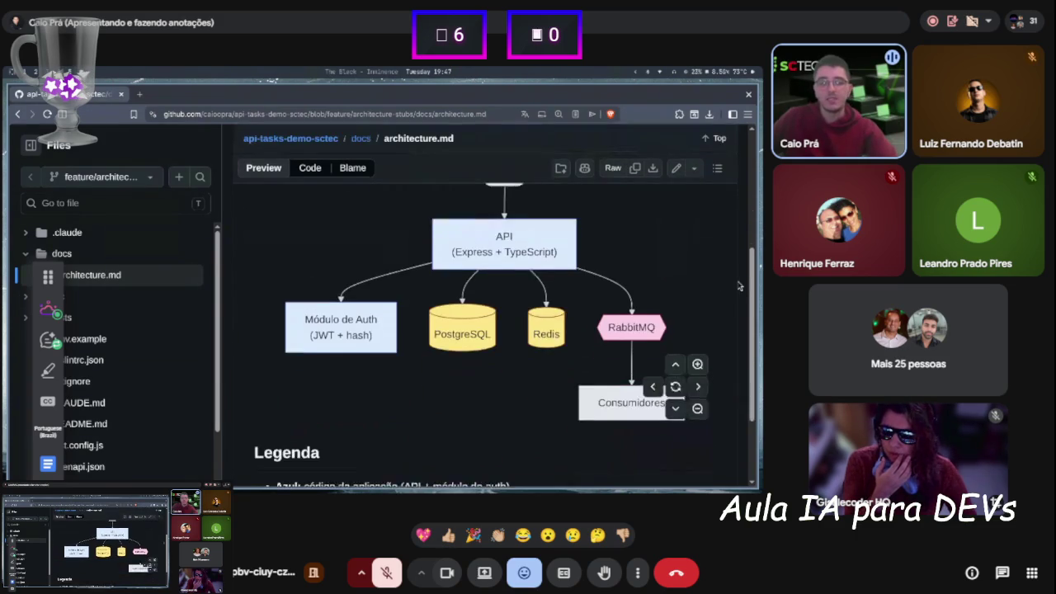
pyautogui.click(698, 327)
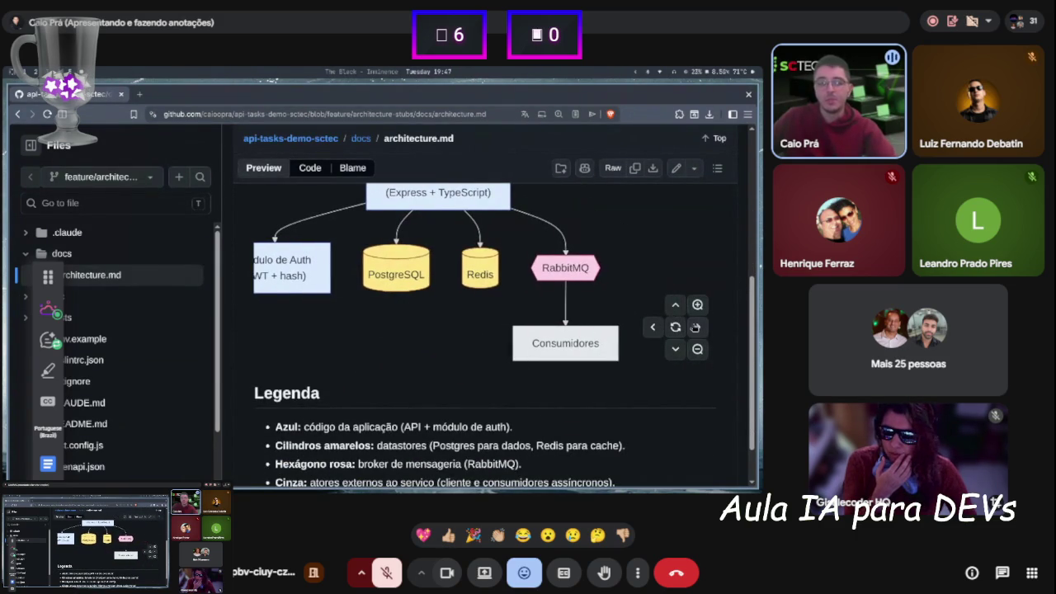
pyautogui.scroll(-1, 486, 369)
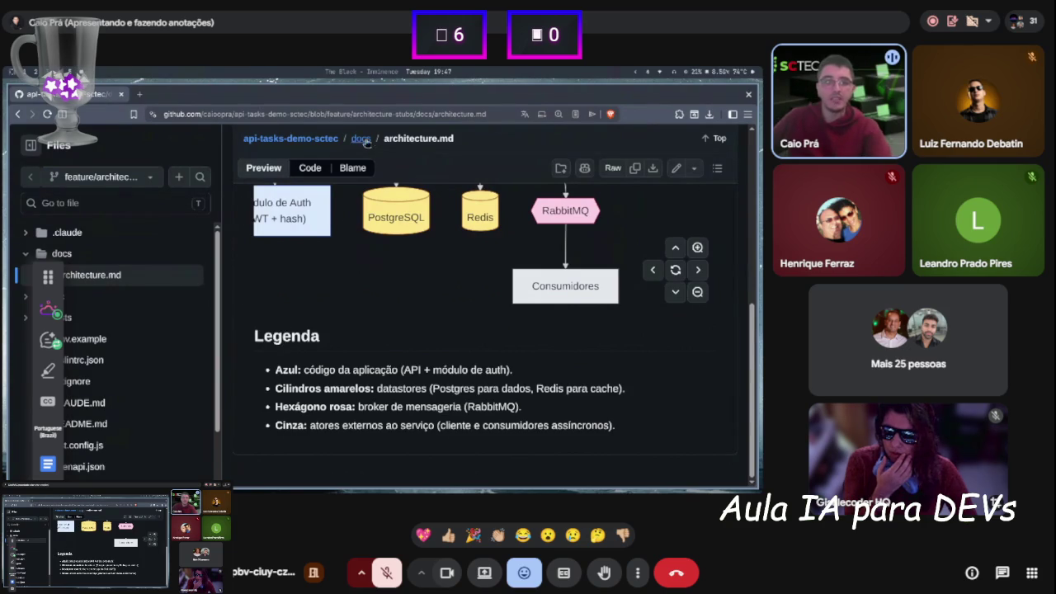
pyautogui.scroll(3, 569, 330)
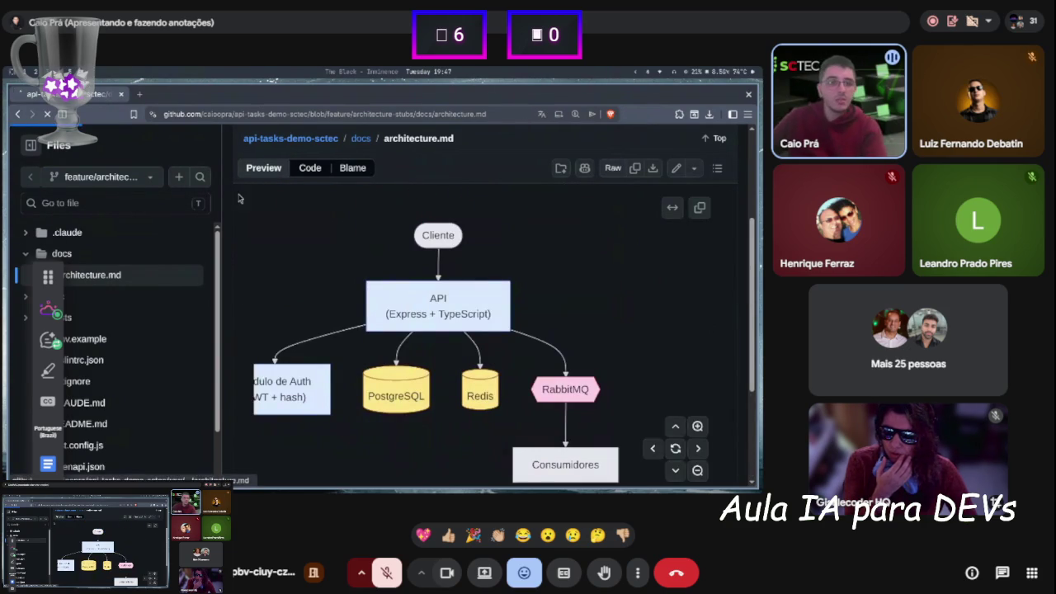
pyautogui.click(612, 167)
# Enlarge the raw Mermaid source, highlight the ```mermaid fence, then return to the rendered page.
pyautogui.hotkey('ctrl', '+')
pyautogui.hotkey('ctrl', '+')
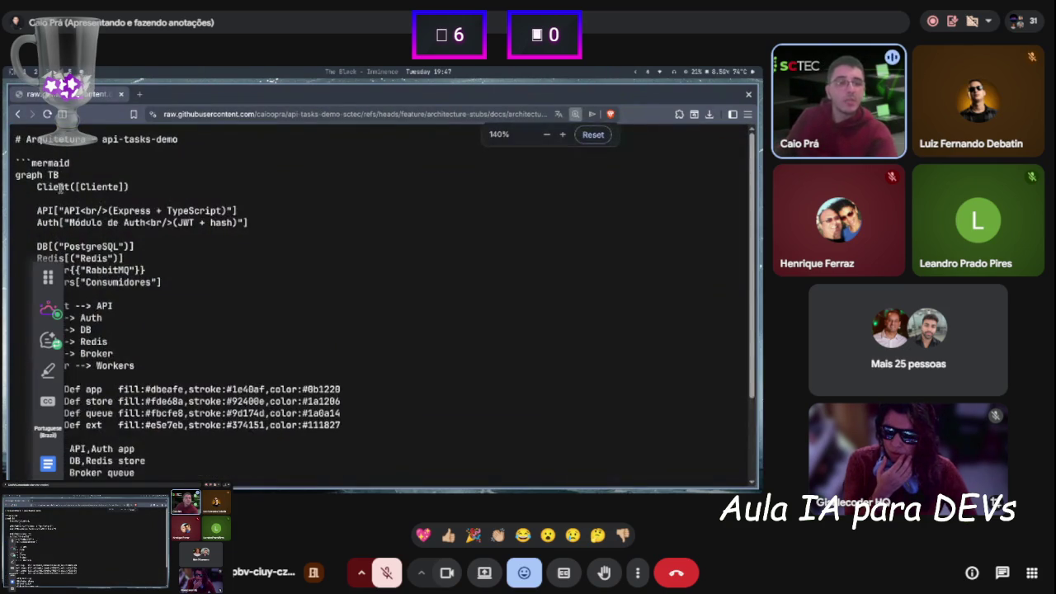
pyautogui.moveTo(18, 170)
pyautogui.mouseDown()
pyautogui.moveTo(86, 179)
pyautogui.moveTo(36, 173)
pyautogui.mouseUp()
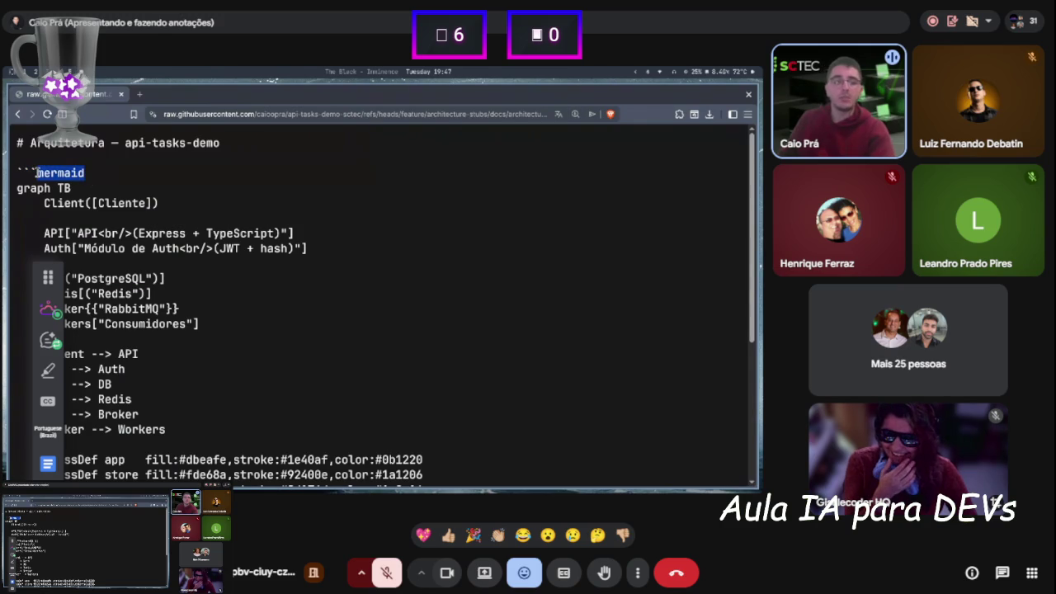
pyautogui.click(36, 173)
pyautogui.scroll(-3, 88, 215)
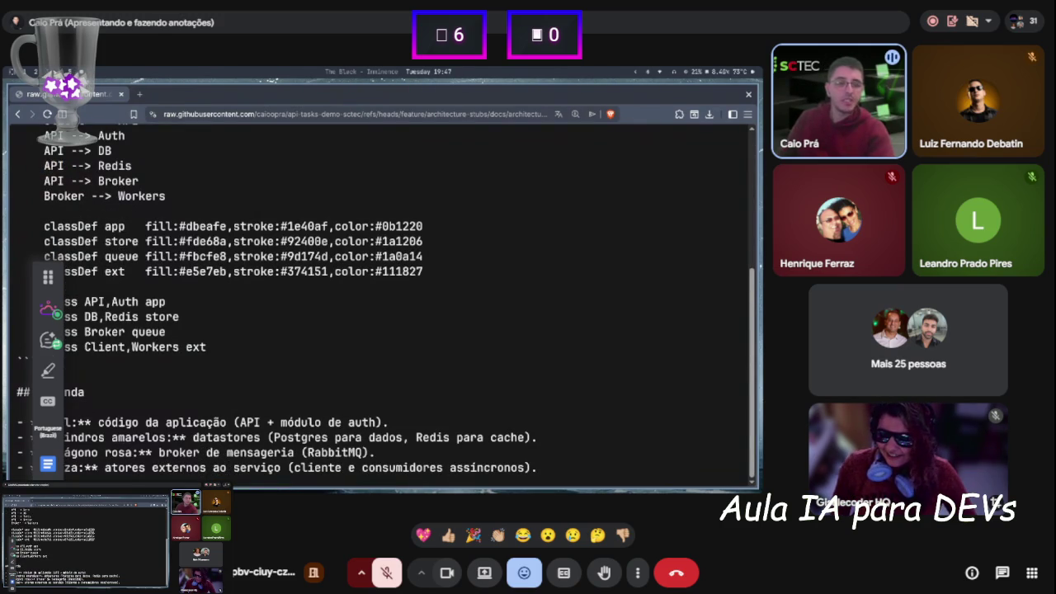
pyautogui.hotkey('alt', 'Left')
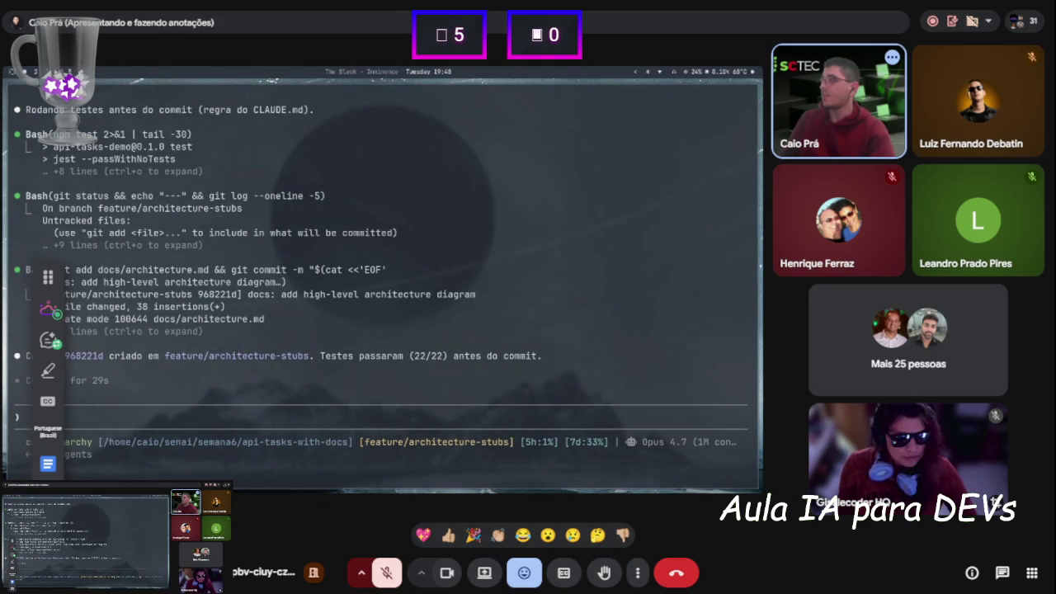
# Ask Claude Code for a Mermaid sequenceDiagram of POST /login with Cliente, API, AuthService, Postgres, Redis.
pyautogui.moveTo(46, 278)
pyautogui.mouseDown()
pyautogui.moveTo(24, 302)
pyautogui.moveTo(178, 330)
pyautogui.moveTo(920, 408)
pyautogui.moveTo(1010, 362)
pyautogui.moveTo(1054, 181)
pyautogui.moveTo(1054, 11)
pyautogui.mouseUp()
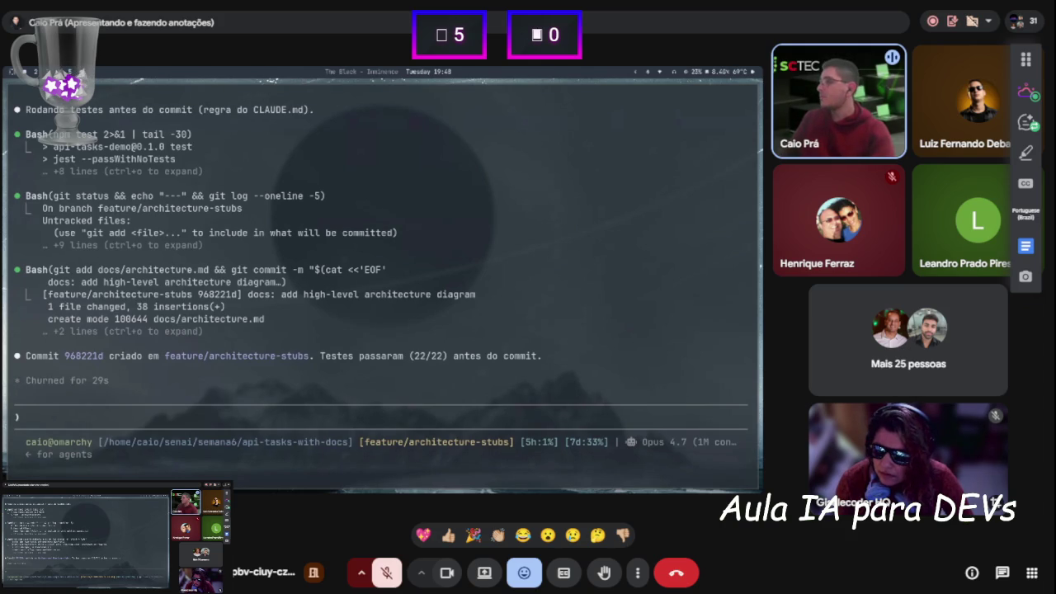
pyautogui.write('Agora gere um diagrama Mermaid SEQUENCE para o endpoint POST /login.  Tarefa: Mostre o fluxo completo: do cliente até a resposta final.  Constraints: - Use sequenceDiagram - Participants: Cliente, API, AuthService, Postgres, Redis - Inclua: validação de body, busca no DB, comparação bcrypt,   emissão JWT, escrita no cache - Mostre o caso de SUCESSO (200) — não cobrir 401 agora - Seja preciso: leia o handler real, não invente passos  Leia: src/routes/auth.ts, src/services/auth.service.ts, src/services/cache.service.ts')
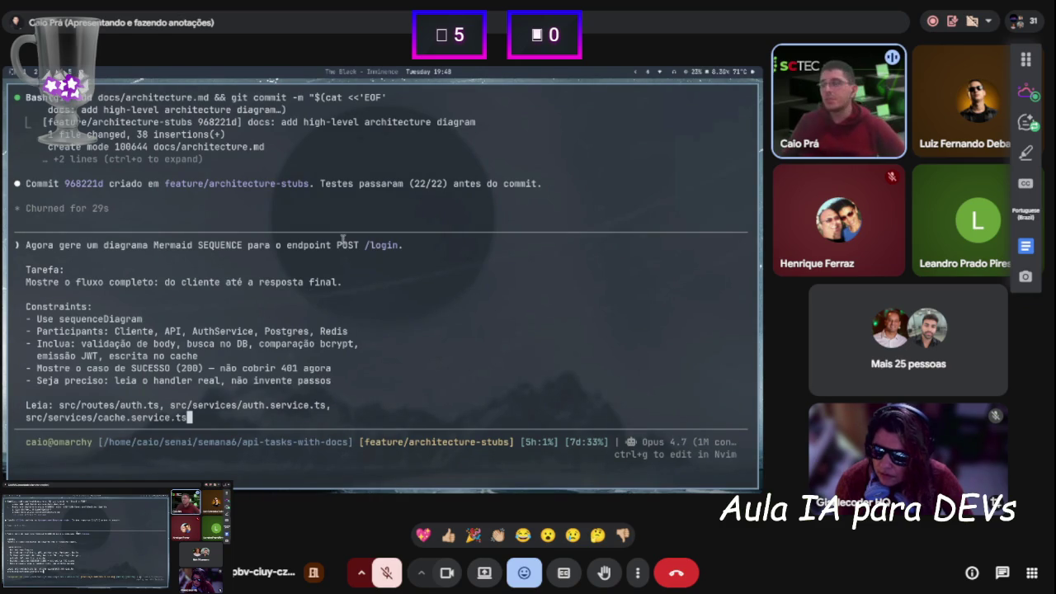
pyautogui.press('Return')
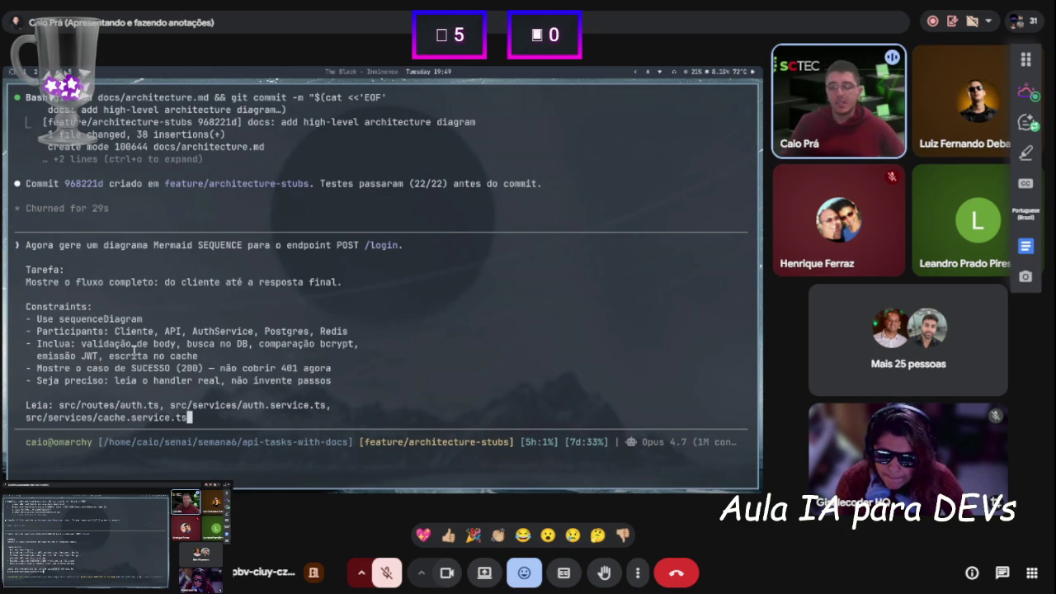
pyautogui.press('Return')
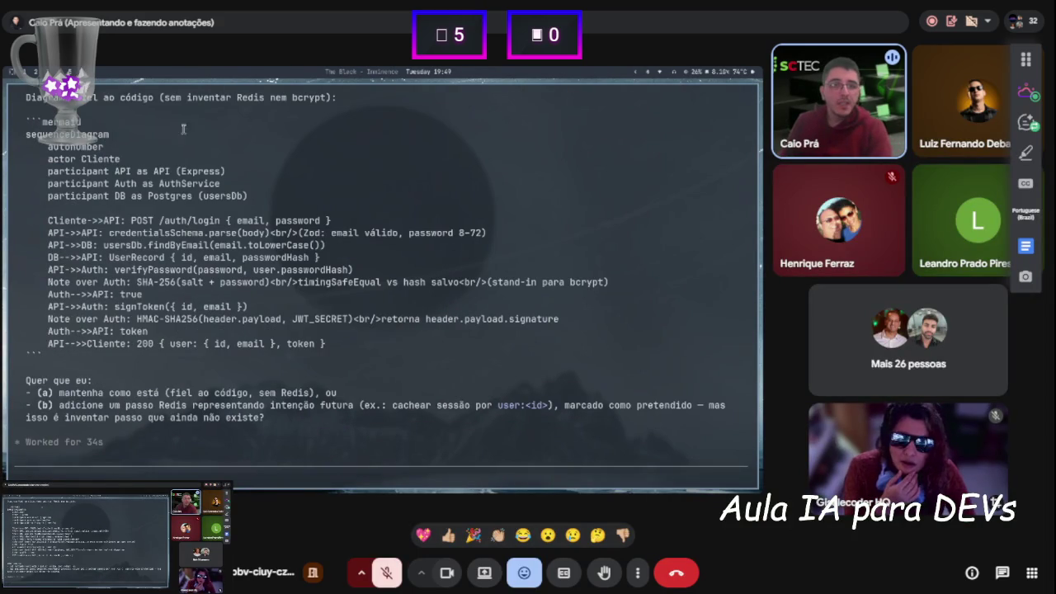
# Select the generated login sequenceDiagram code in the terminal output.
pyautogui.moveTo(25, 134)
pyautogui.mouseDown()
pyautogui.moveTo(205, 238)
pyautogui.moveTo(335, 331)
pyautogui.moveTo(328, 341)
pyautogui.mouseUp()
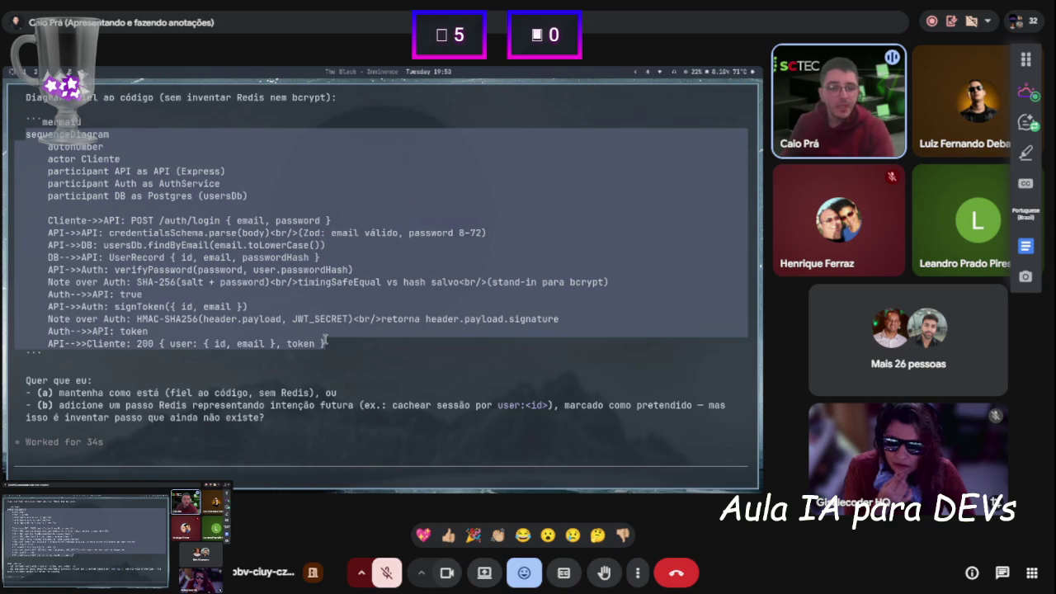
pyautogui.moveTo(329, 343); pyautogui.dragTo(327, 346)
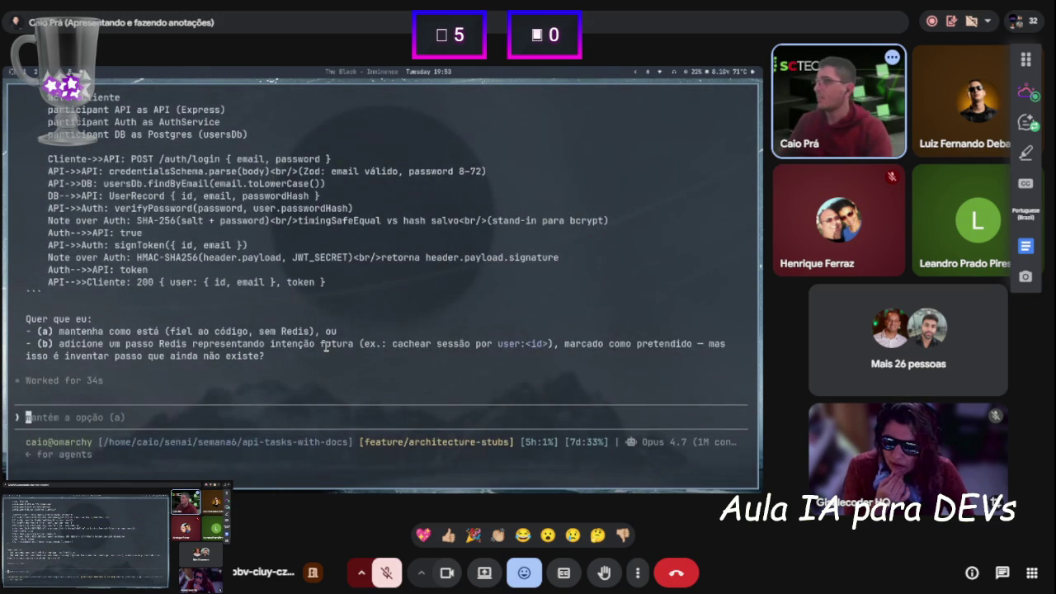
# Ask Claude to 'coloque o redis' in the diagram, then select the updated Mermaid code.
pyautogui.write('coloque o redis')
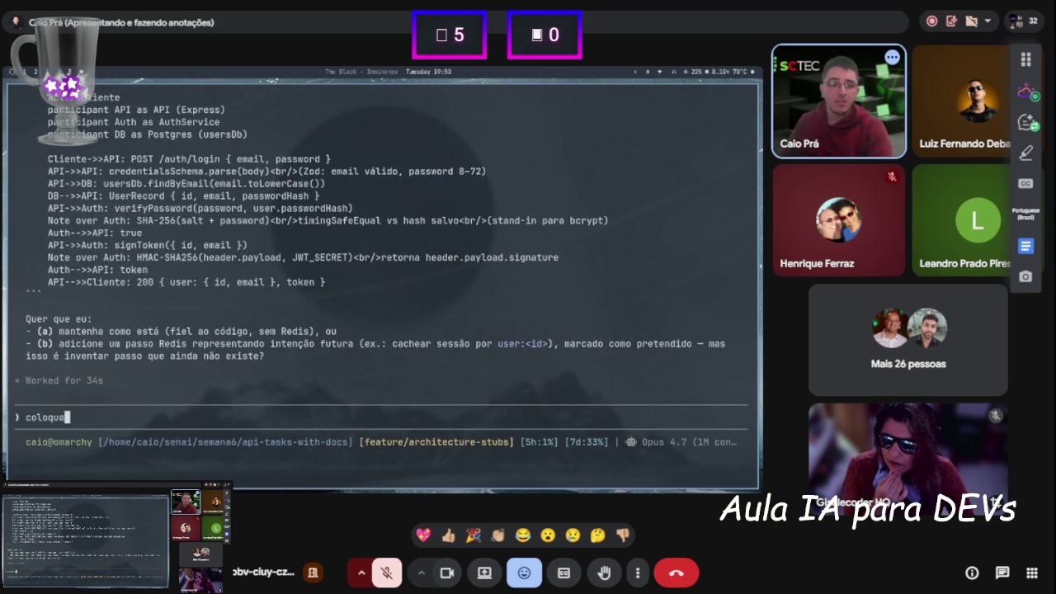
pyautogui.press('Return')
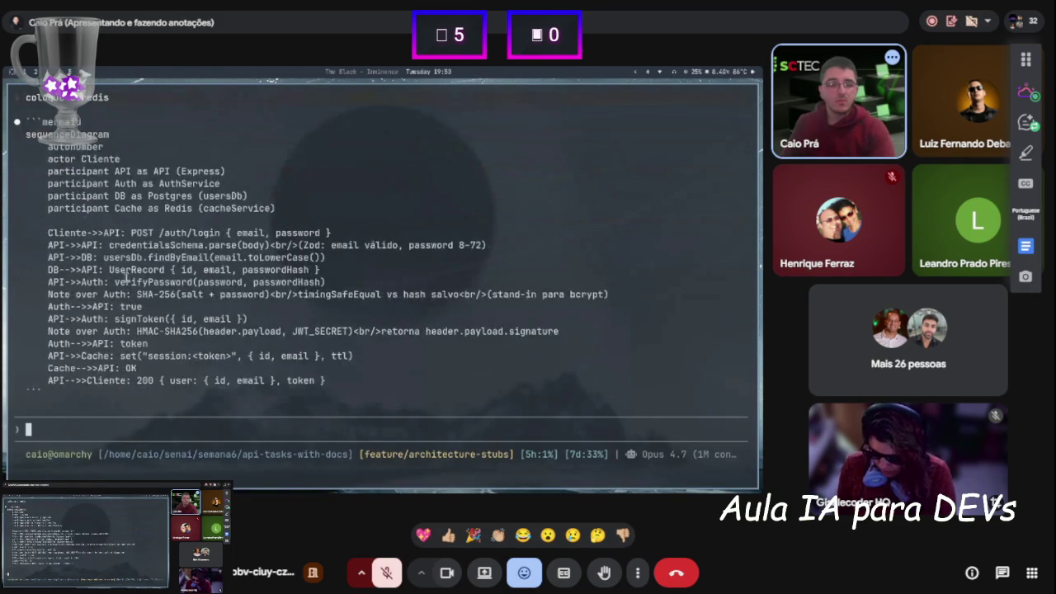
pyautogui.scroll(2, 330, 378)
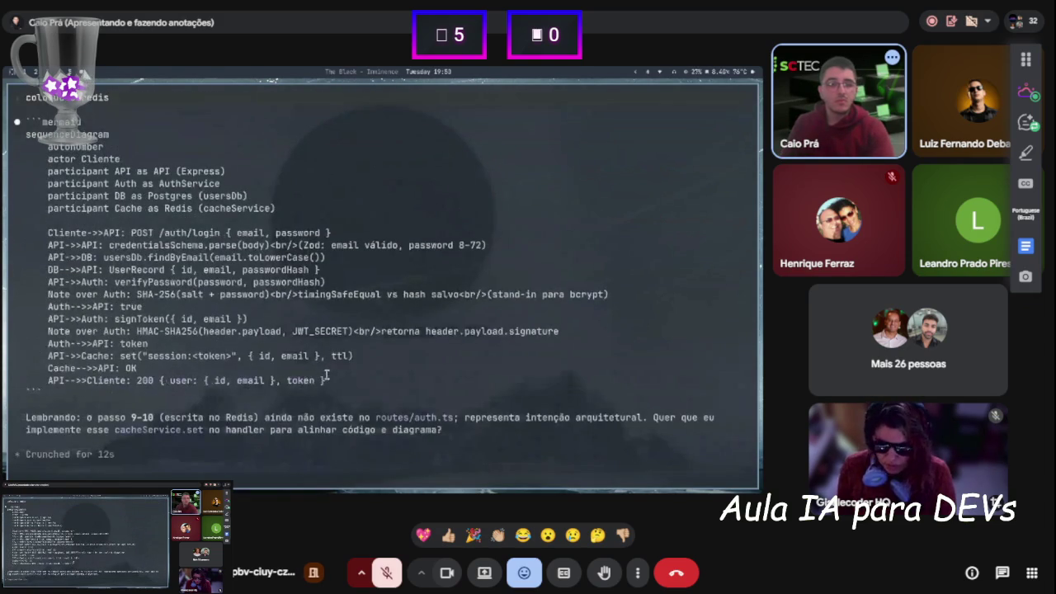
pyautogui.moveTo(330, 379)
pyautogui.mouseDown()
pyautogui.moveTo(61, 200)
pyautogui.moveTo(12, 136)
pyautogui.mouseUp()
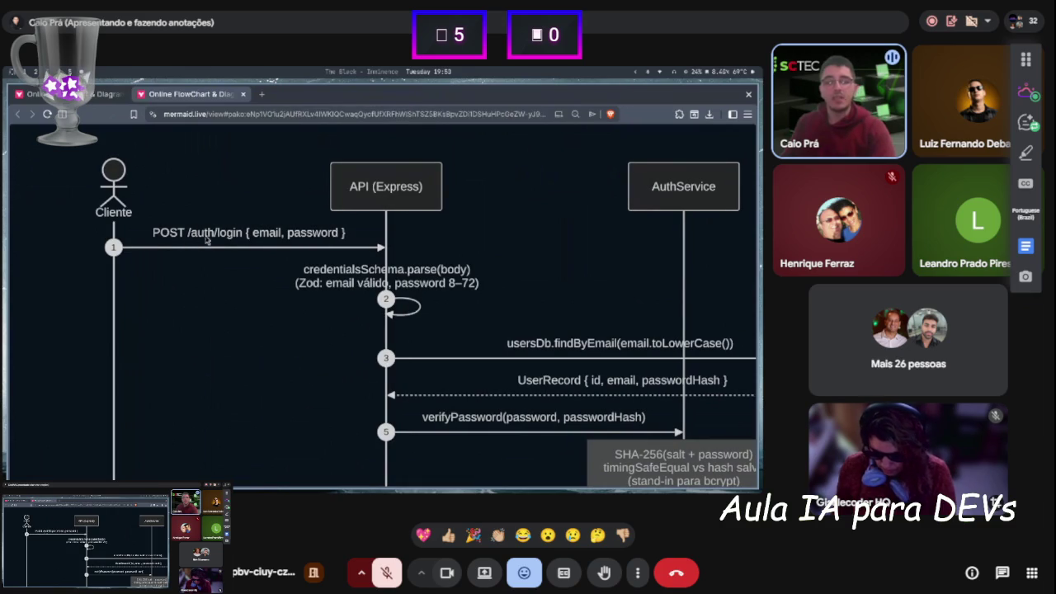
pyautogui.scroll(-2, 315, 246)
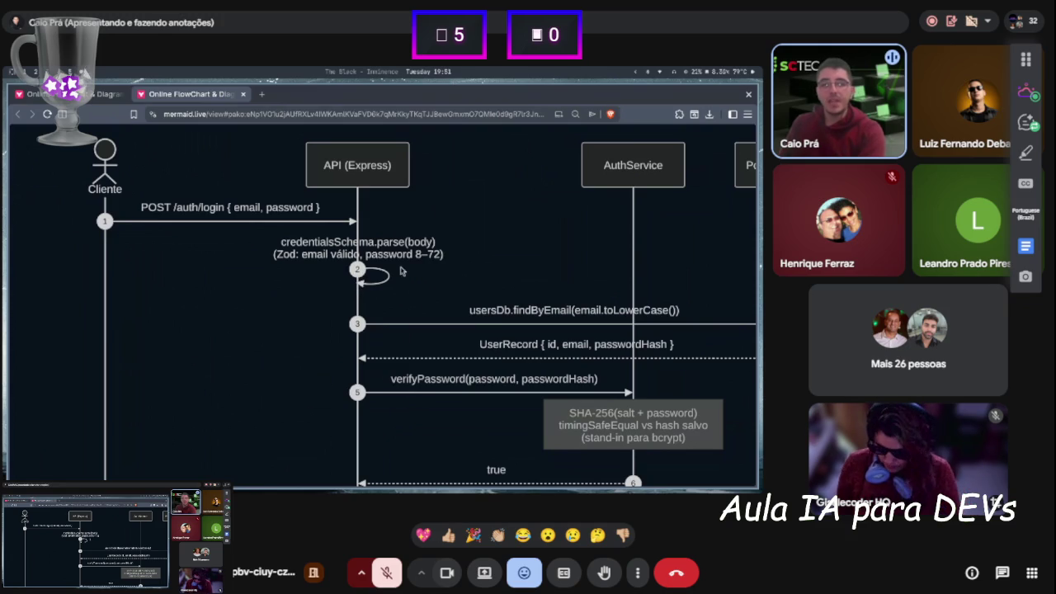
pyautogui.scroll(-5, 456, 296)
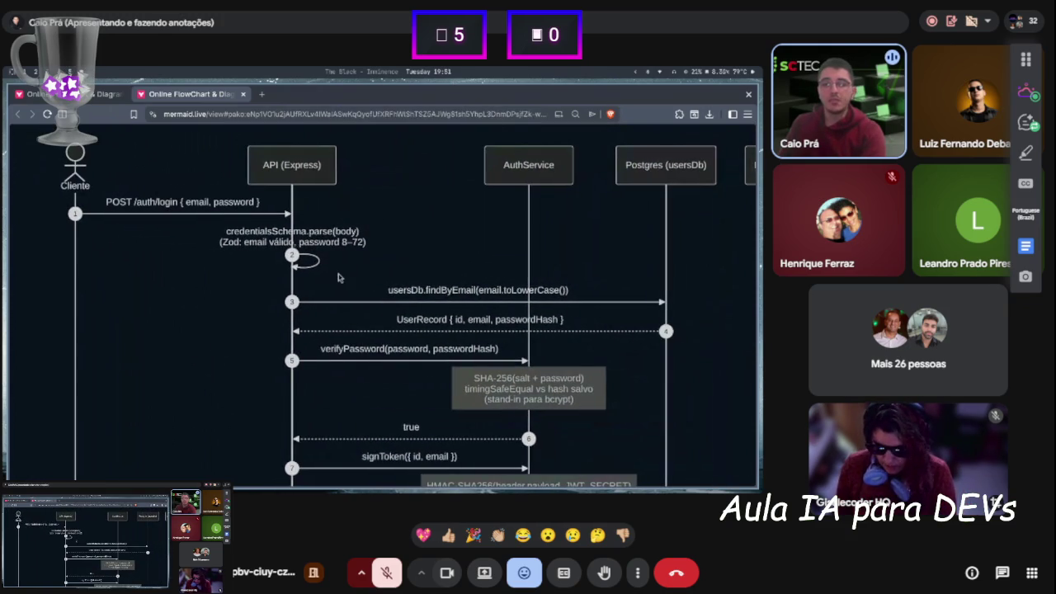
pyautogui.hscroll(3, 369, 280)
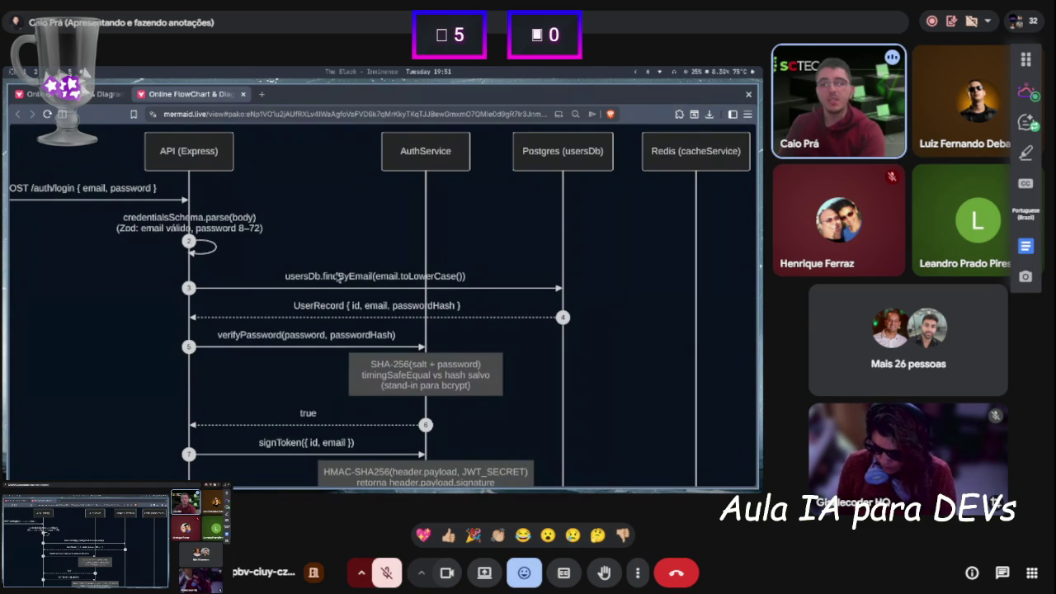
pyautogui.scroll(-1, 363, 284)
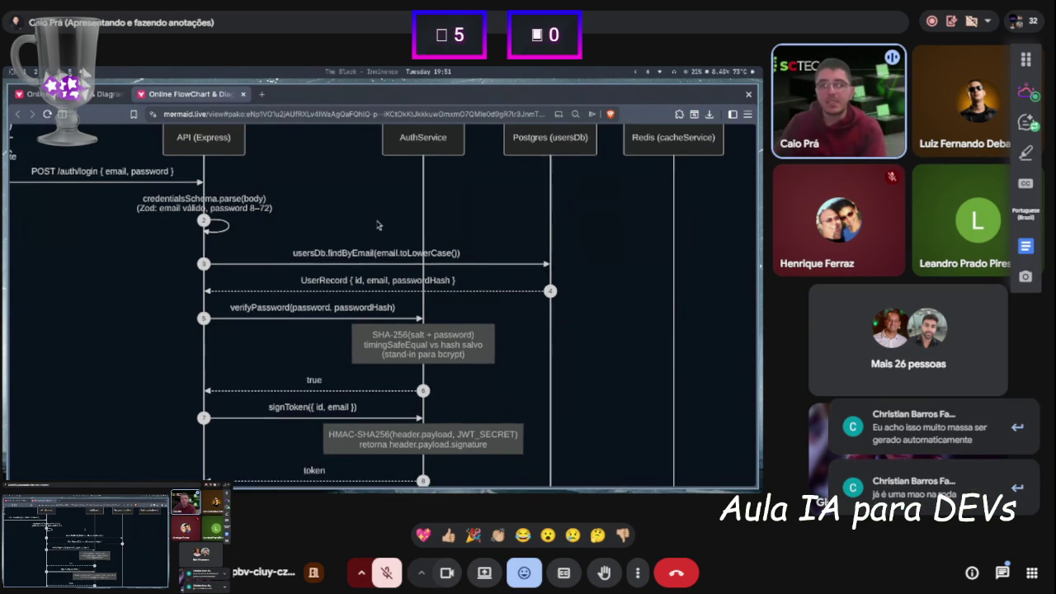
pyautogui.scroll(-3, 388, 178)
pyautogui.moveTo(372, 194); pyautogui.dragTo(365, 202)
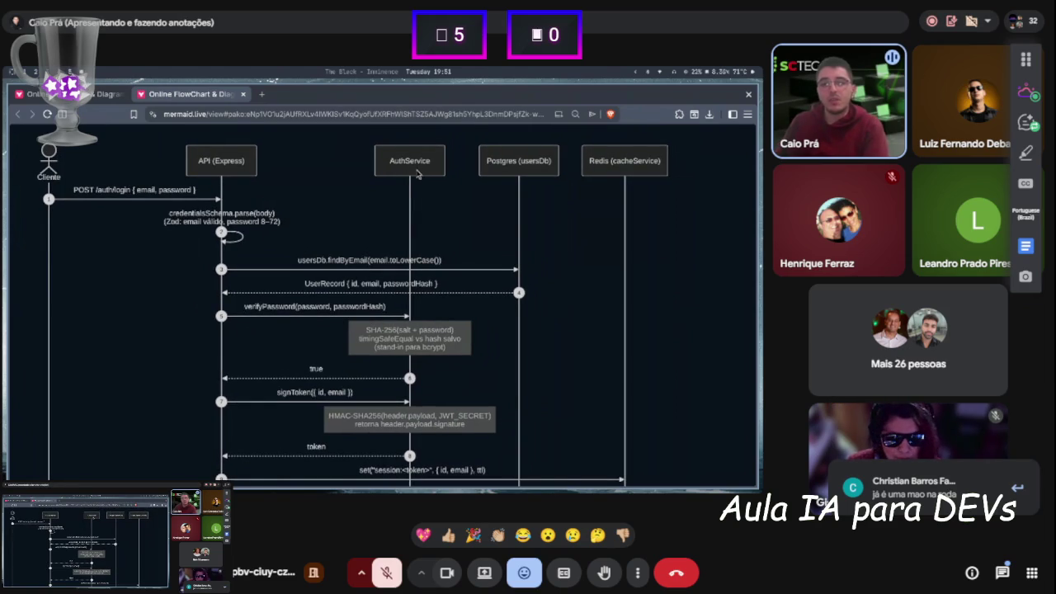
pyautogui.scroll(-2, 607, 249)
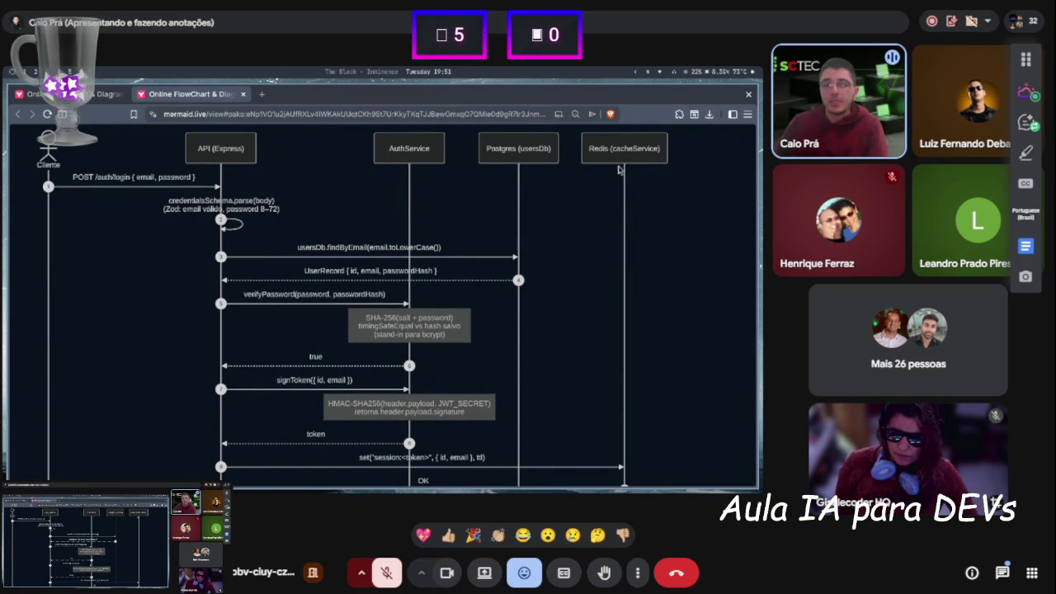
pyautogui.scroll(-5, 590, 289)
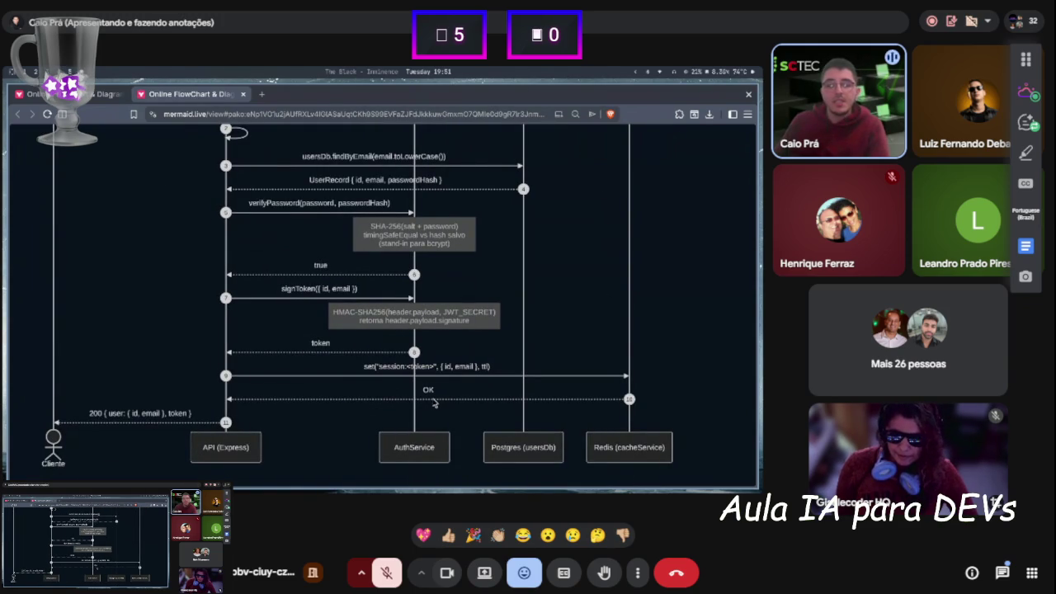
pyautogui.scroll(3, 507, 297)
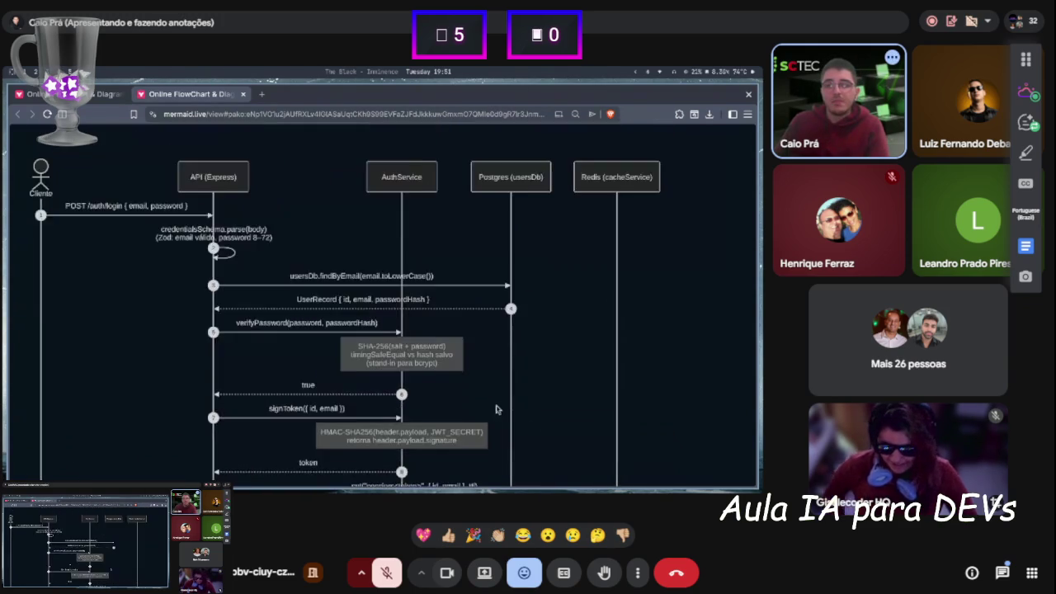
pyautogui.scroll(-3, 538, 297)
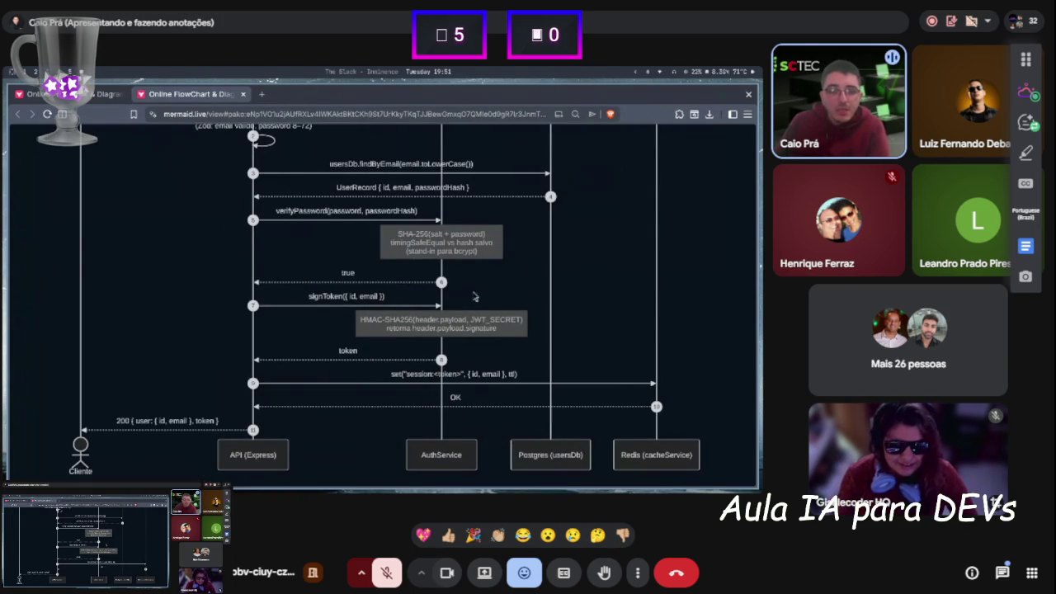
pyautogui.scroll(3, 566, 176)
pyautogui.scroll(-3, 578, 314)
pyautogui.scroll(-2, 615, 369)
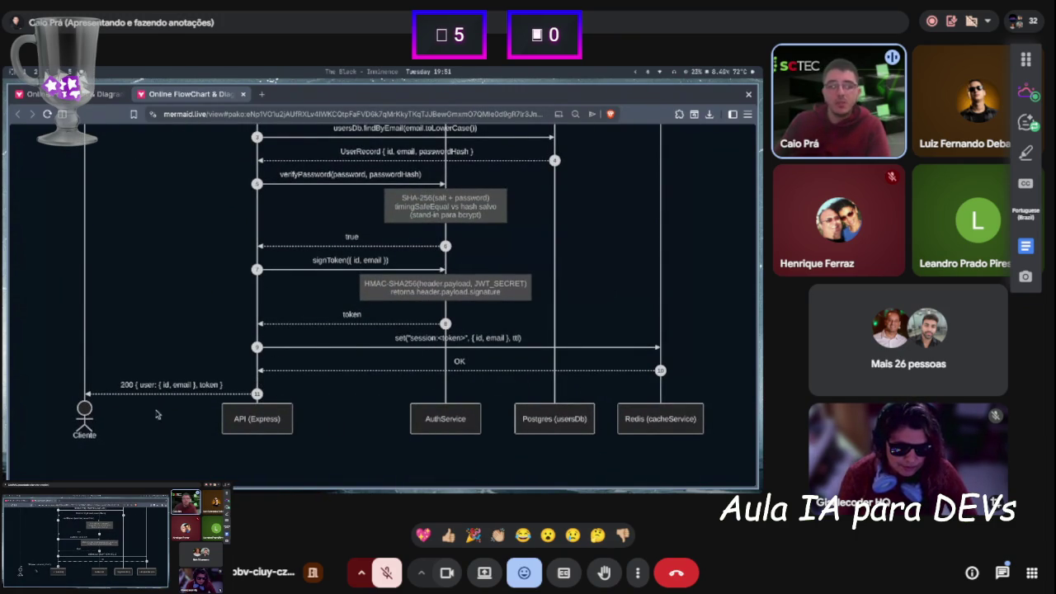
pyautogui.scroll(5, 206, 270)
pyautogui.scroll(-1, 234, 445)
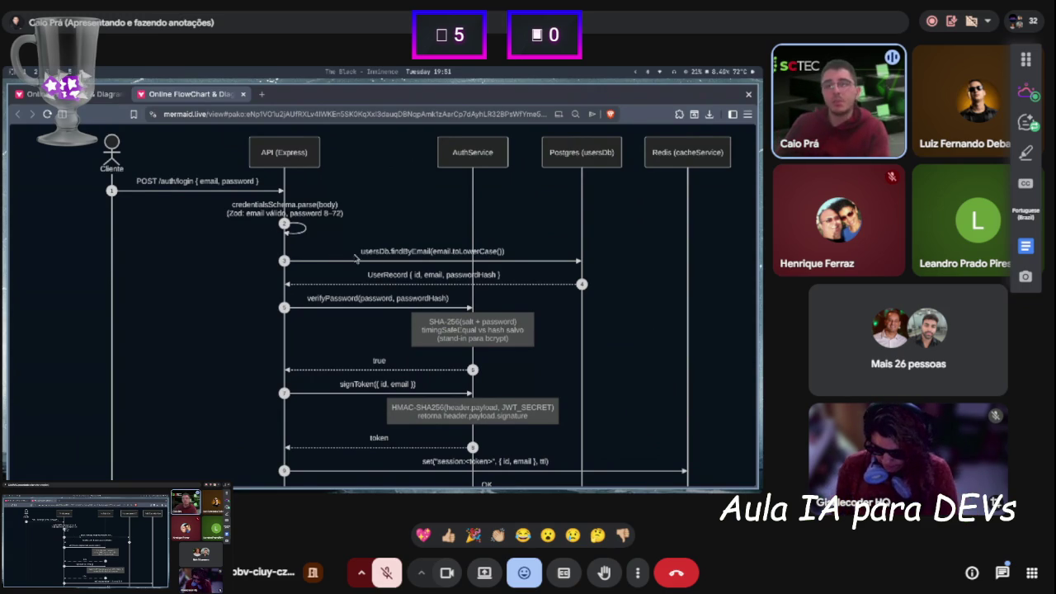
pyautogui.scroll(2, 333, 261)
pyautogui.moveTo(323, 262); pyautogui.dragTo(275, 285)
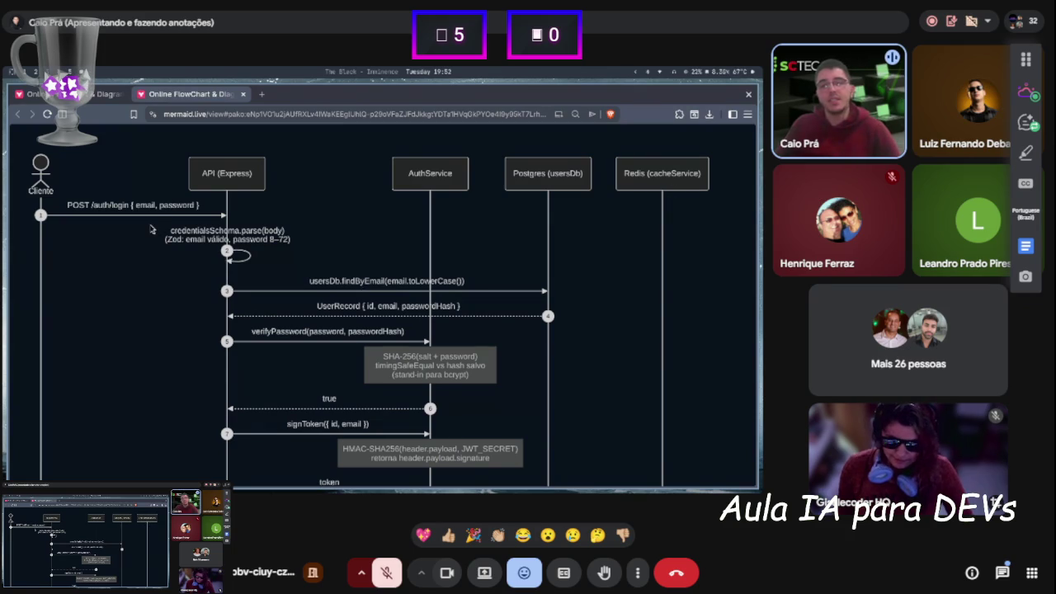
pyautogui.scroll(-3, 355, 306)
pyautogui.scroll(3, 495, 239)
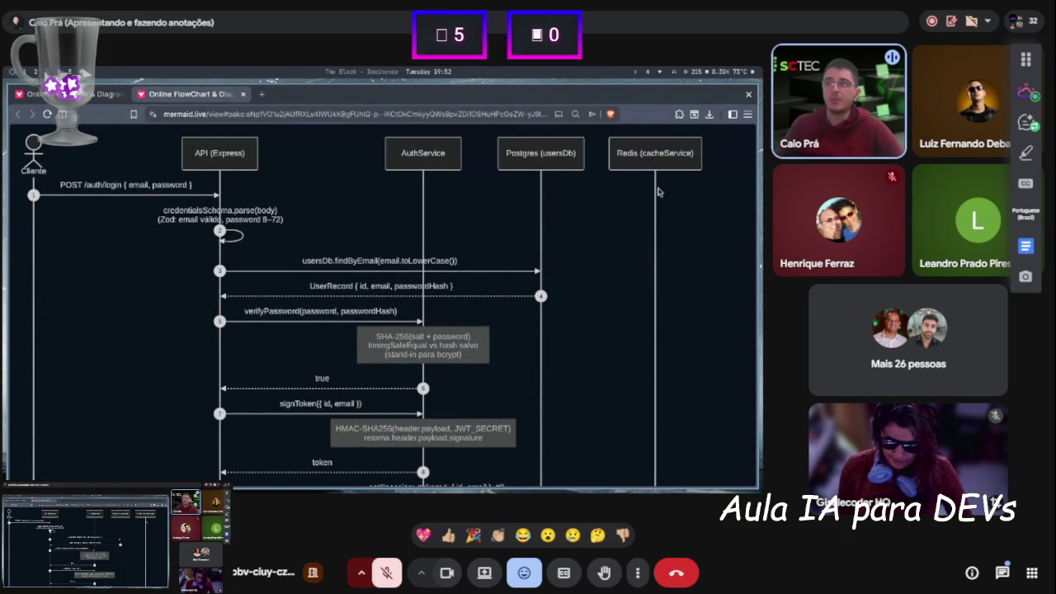
pyautogui.scroll(-2, 628, 231)
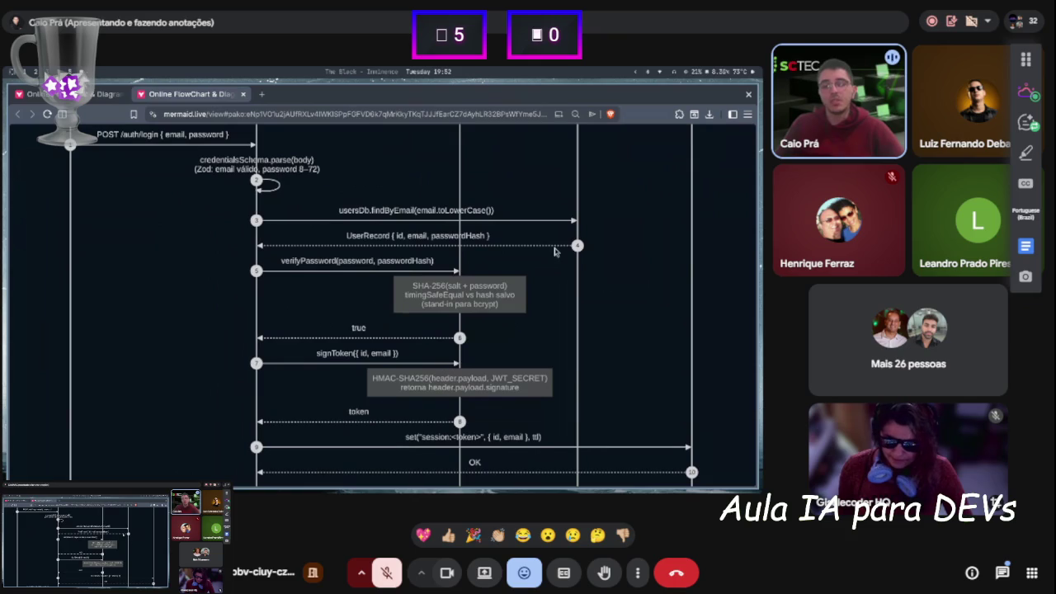
pyautogui.scroll(-2, 448, 294)
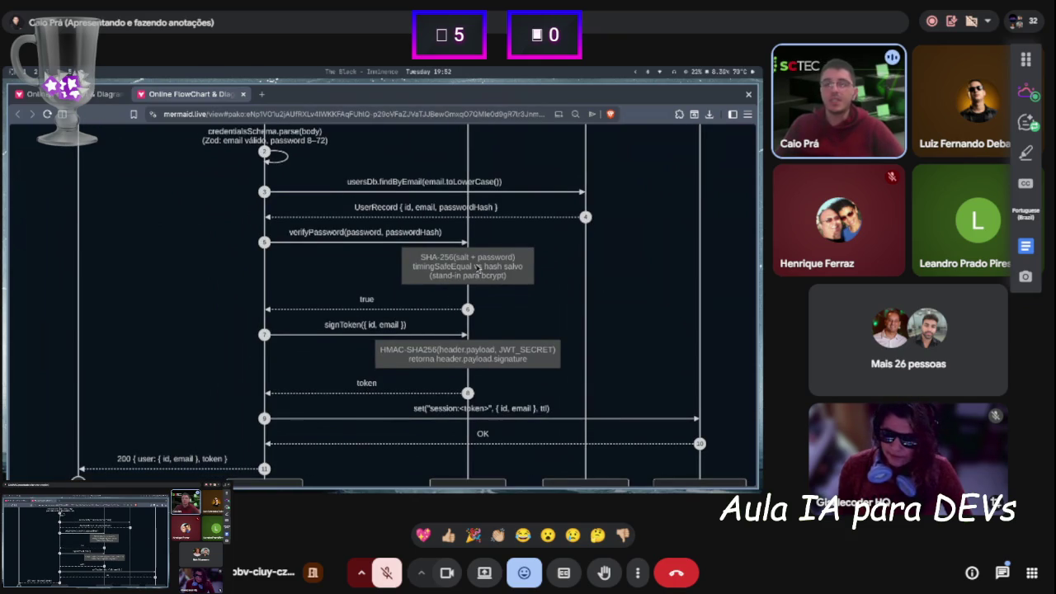
pyautogui.scroll(3, 475, 269)
pyautogui.hscroll(-1, 451, 353)
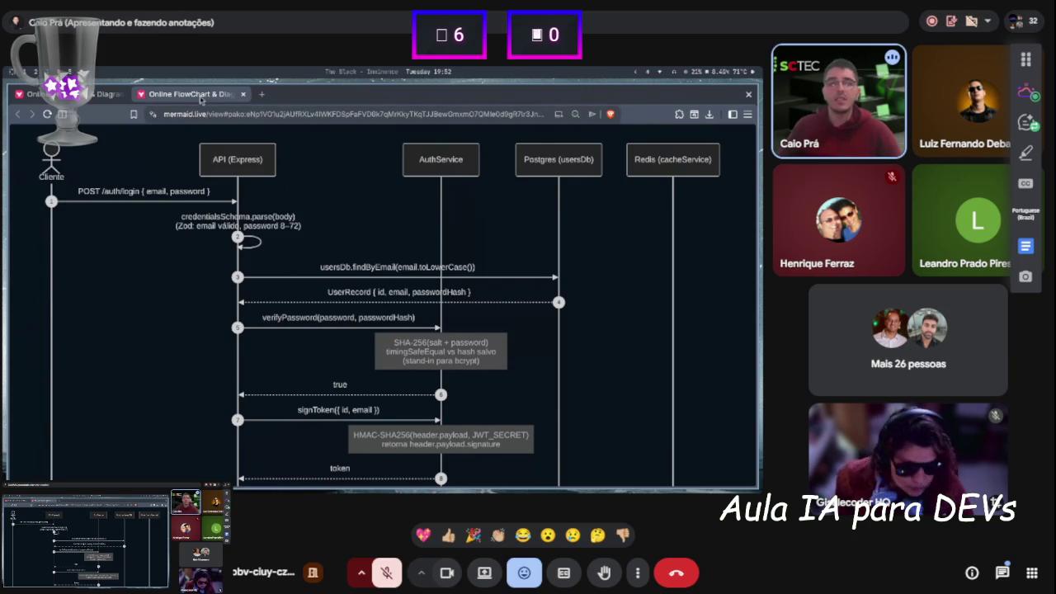
# Close the mermaid.live view tab and bring the terminal back onto the shared screen.
pyautogui.middleClick(198, 98)
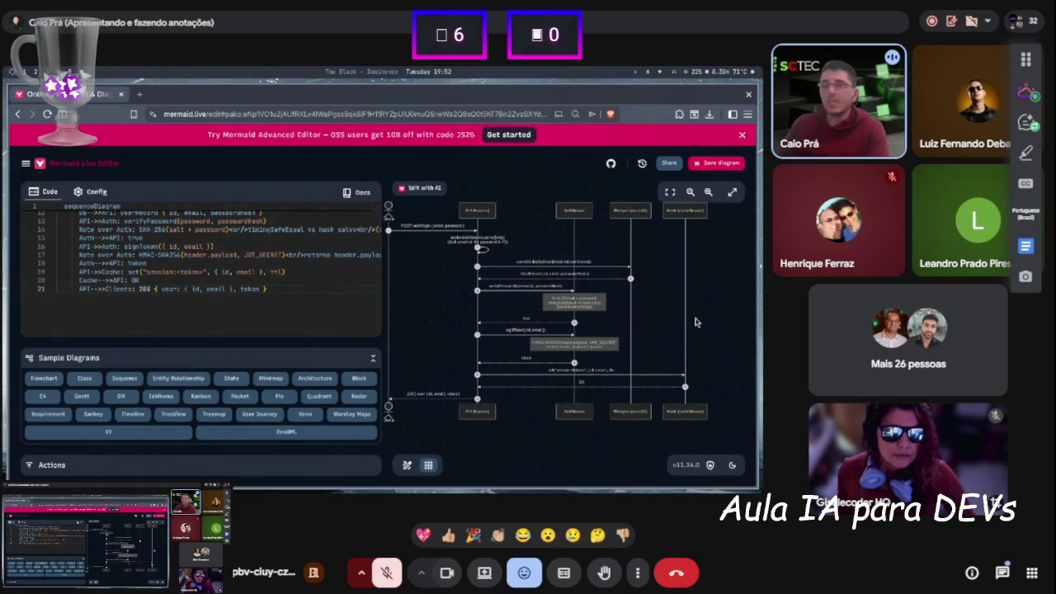
pyautogui.press('super+1')
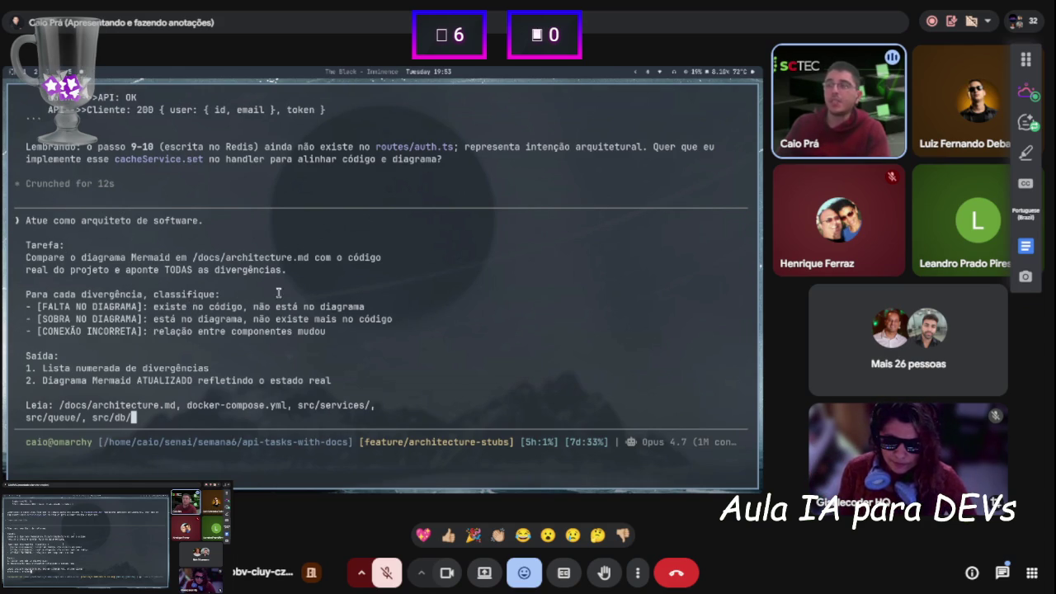
# Discard the drafted architecture-divergence prompt and exit Claude Code with Ctrl+C.
pyautogui.hotkey('ctrl', 'c')
pyautogui.hotkey('ctrl', 'c')
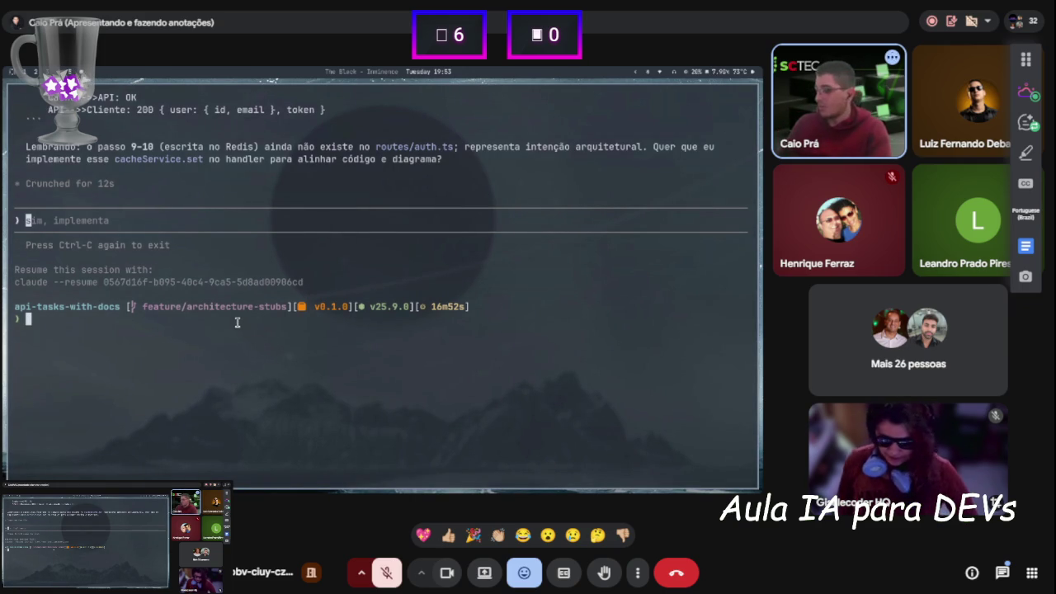
# Launch Neovim with 'nvim .' and open docs/architecture.md from the project tree.
pyautogui.write('nvim .')
pyautogui.press('Return')
pyautogui.press('j')
pyautogui.press('j')
pyautogui.press('j')
pyautogui.press('Return')
pyautogui.press('j')
pyautogui.press('Return')
pyautogui.press('j')
pyautogui.press('j')
pyautogui.press('j')
pyautogui.press('j')
pyautogui.press('j')
pyautogui.press('j')
pyautogui.press('j')
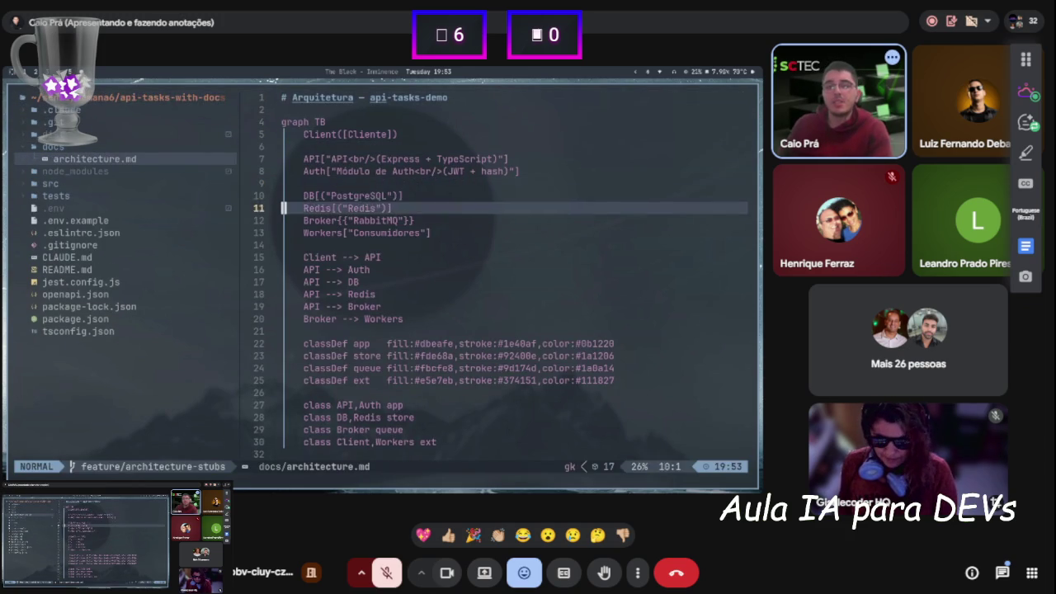
# Delete the opening bracket of the DB PostgreSQL node, then undo the deletion.
pyautogui.press('k')
pyautogui.press('k')
pyautogui.press('k')
pyautogui.press('k')
pyautogui.press('k')
pyautogui.press('k')
pyautogui.press('w')
pyautogui.press('l')
pyautogui.press('l')
pyautogui.press('d')
pyautogui.press('l')
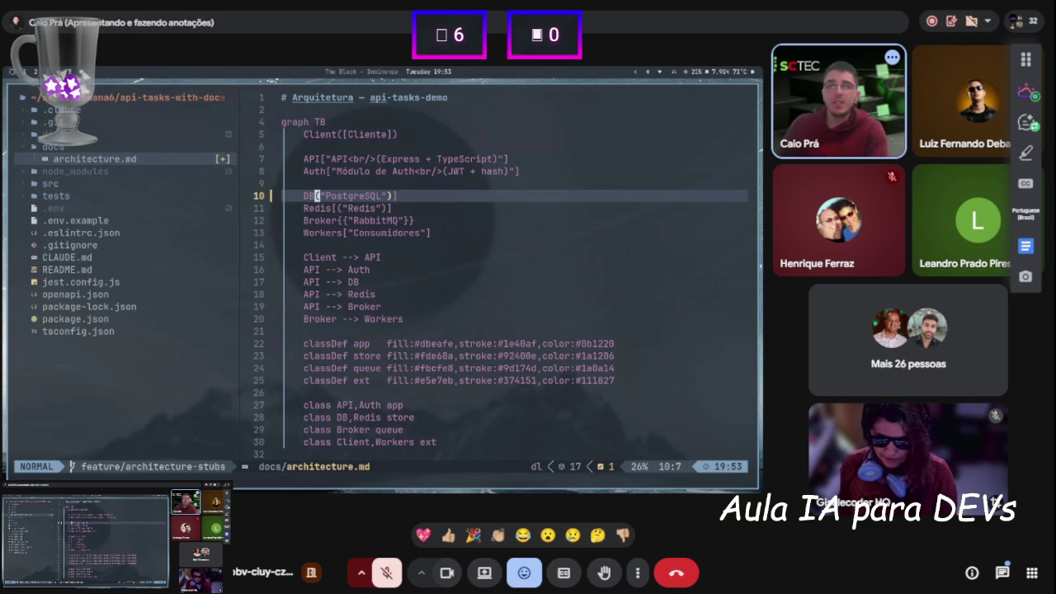
pyautogui.press('k')
pyautogui.press('k')
pyautogui.press('k')
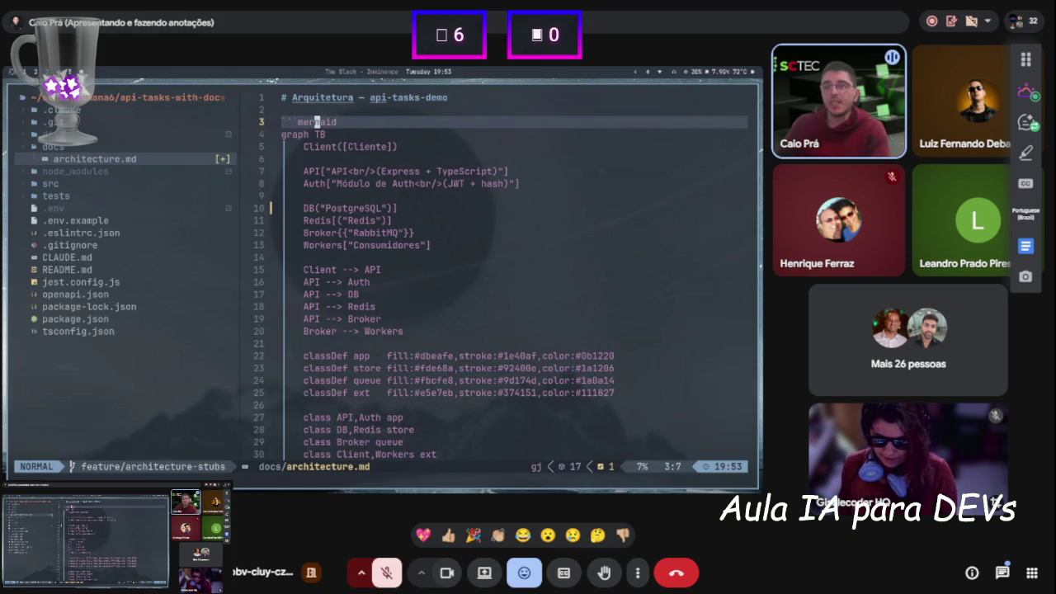
pyautogui.press('j')
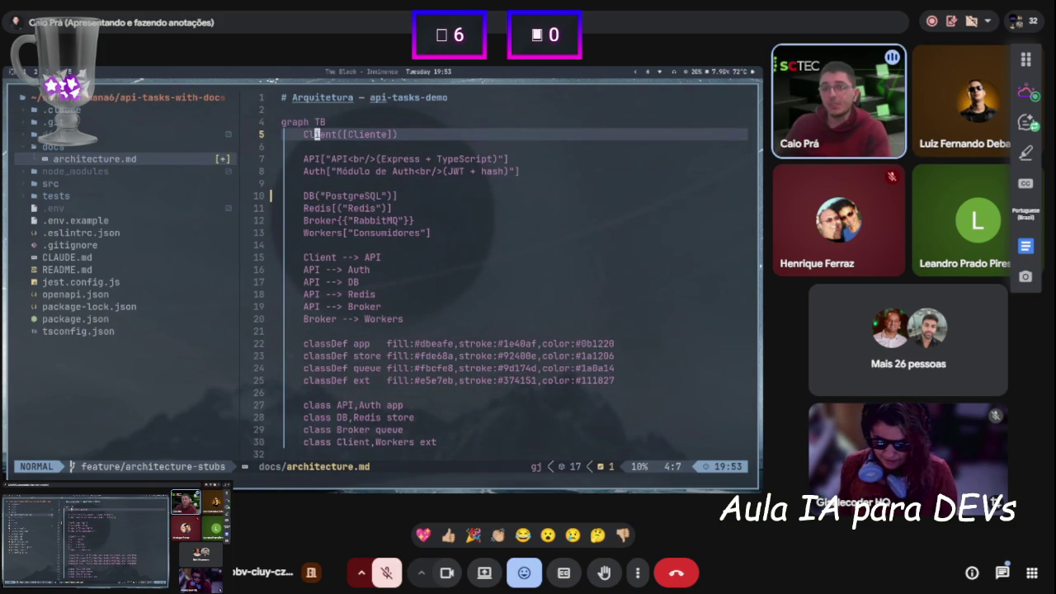
pyautogui.press('j')
pyautogui.press('j')
pyautogui.press('j')
pyautogui.press('k')
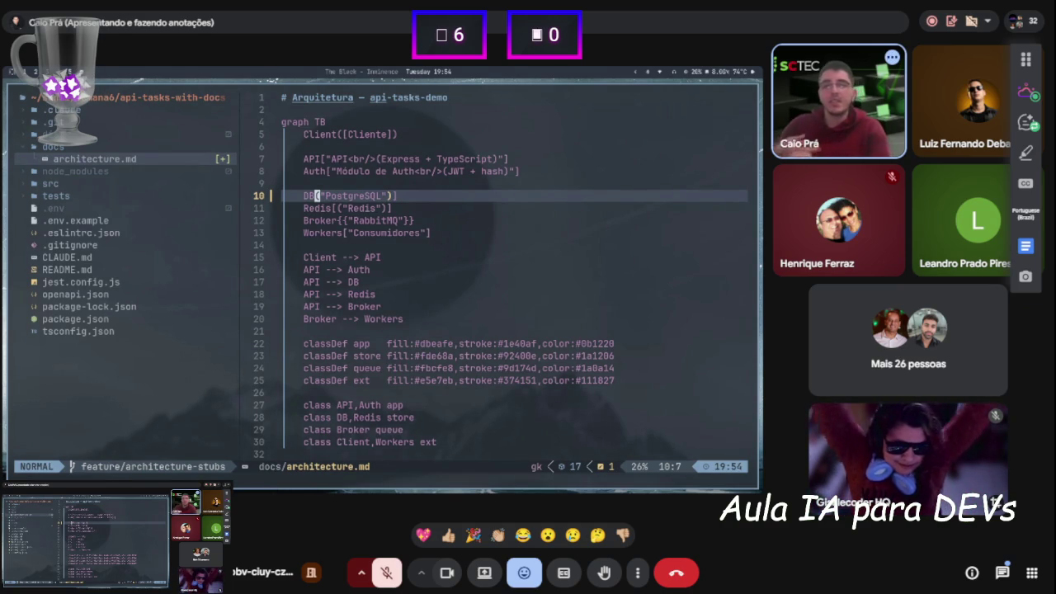
pyautogui.press('u')
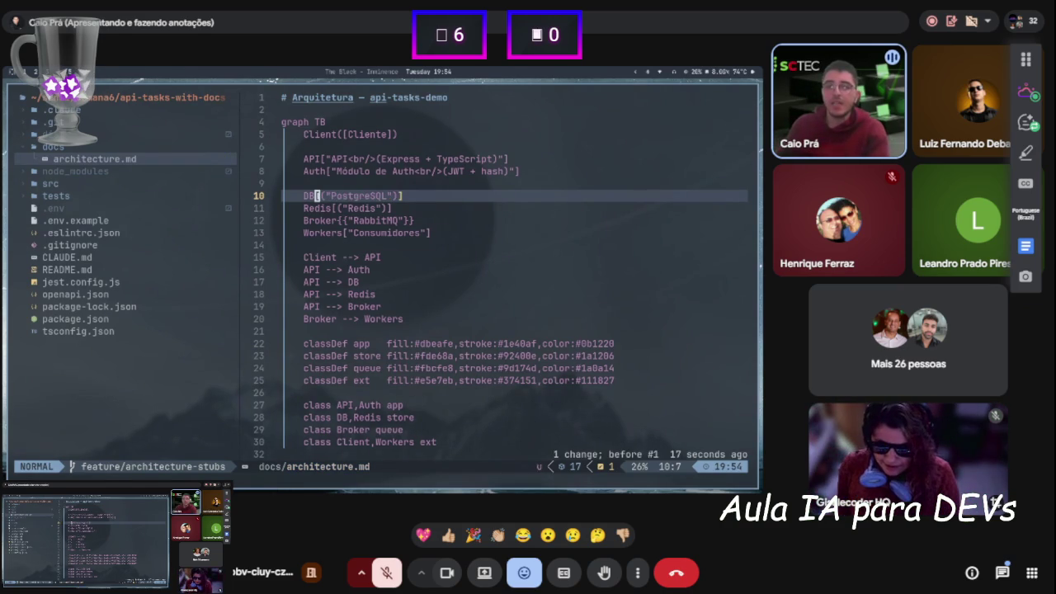
# Quit Neovim with :q, leaving architecture.md unchanged.
pyautogui.press(':')
pyautogui.press('Escape')
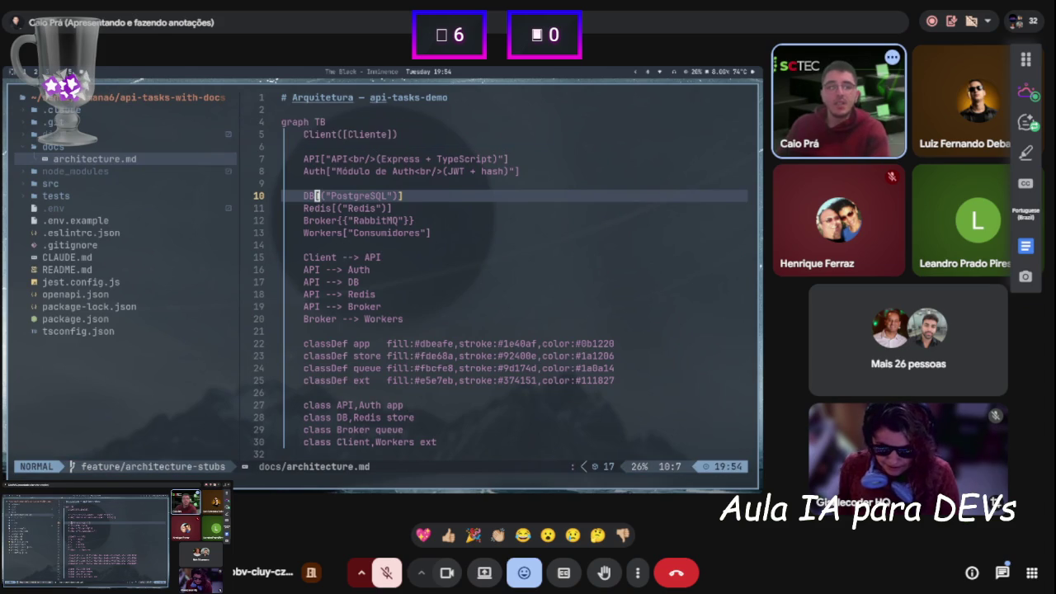
pyautogui.press('j')
pyautogui.press('j')
pyautogui.press('j')
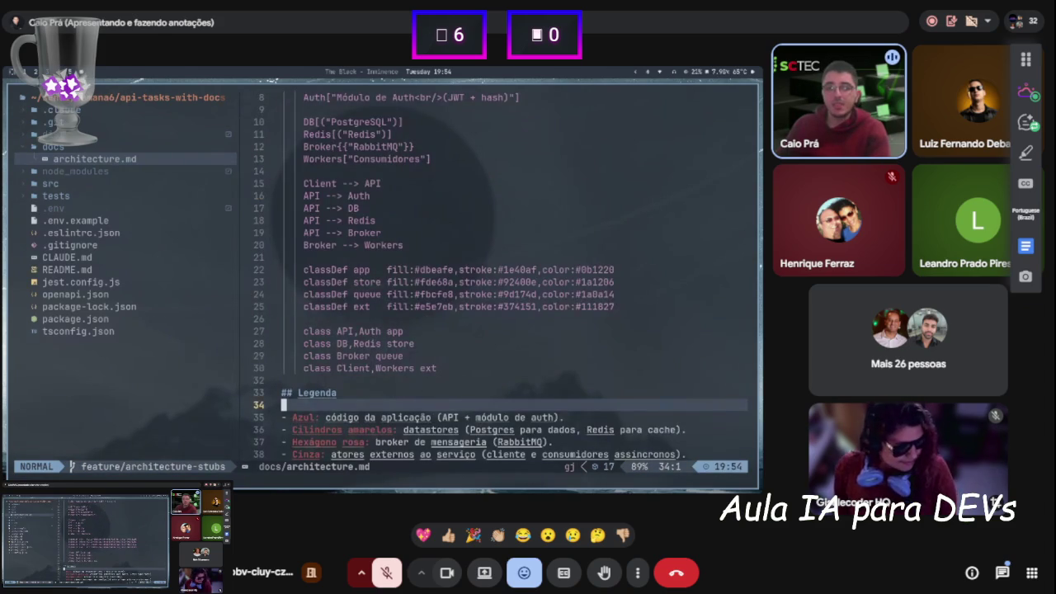
pyautogui.press('k')
pyautogui.press('k')
pyautogui.press('k')
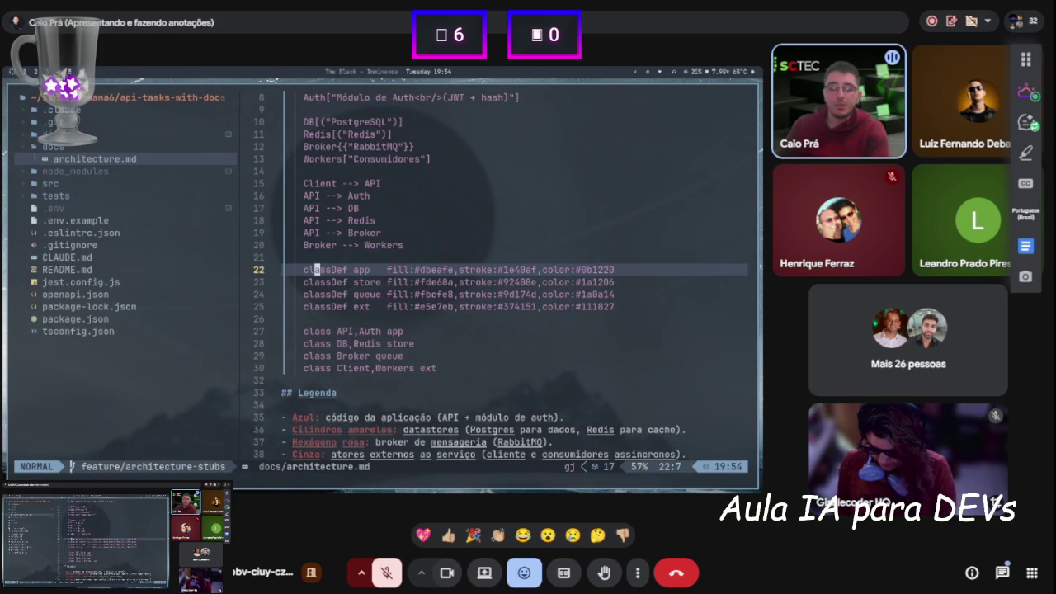
pyautogui.press(':')
pyautogui.write('q')
pyautogui.press('Return')
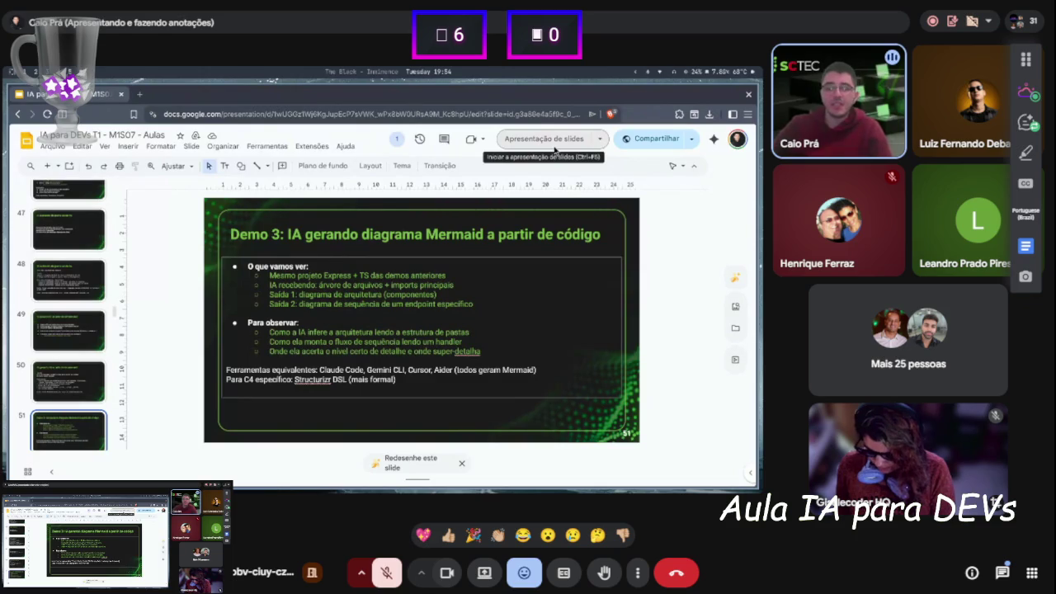
# Present the deck from slide 51, 'Demo 3', and turn off the call camera.
pyautogui.click(553, 150)
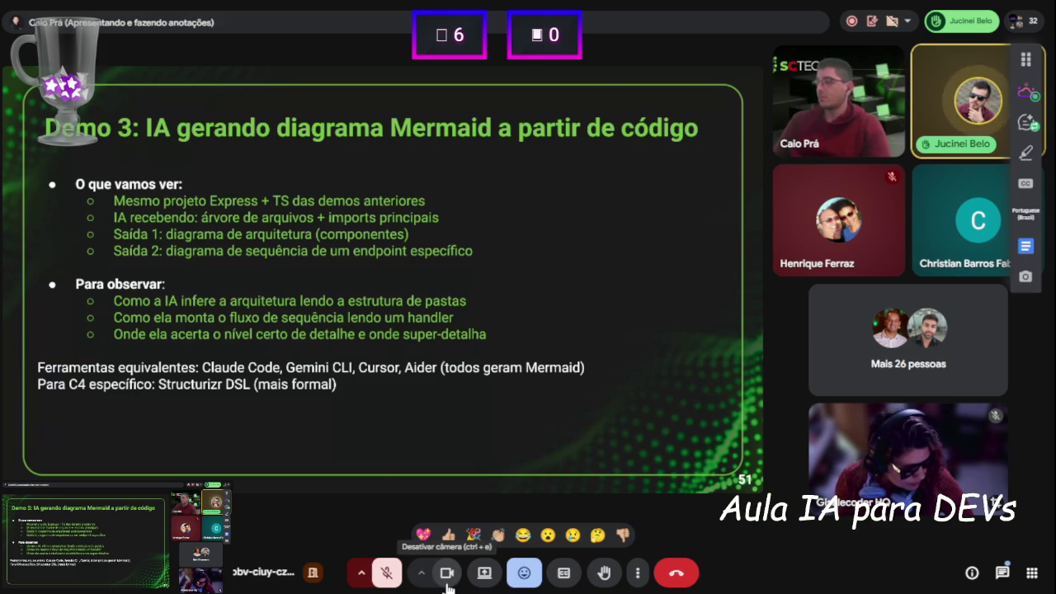
pyautogui.click(446, 583)
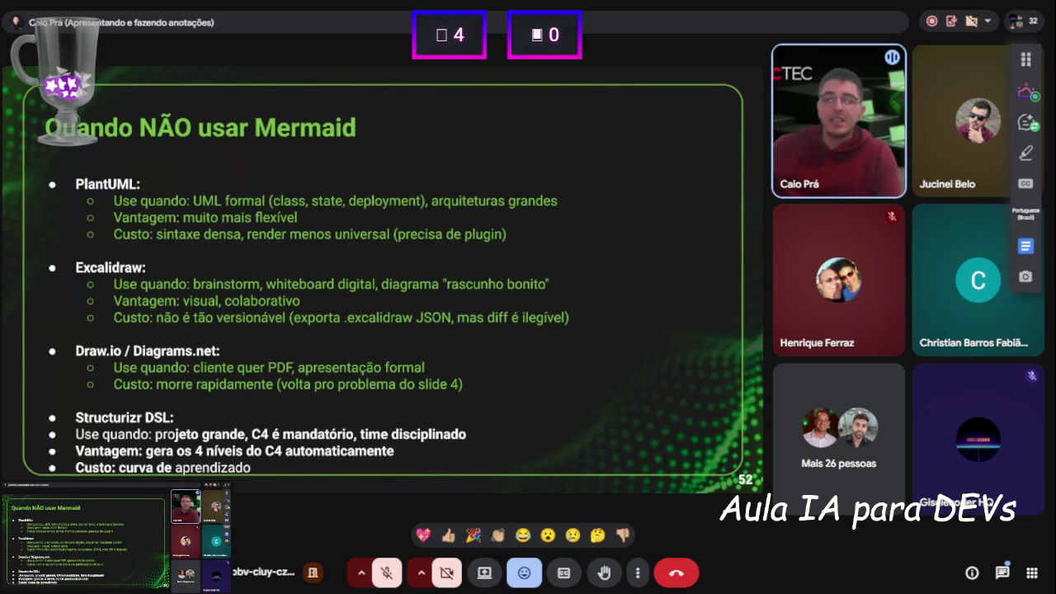
# Move the floating tool panel beside the slide, then open and close the meeting chat.
pyautogui.moveTo(1027, 38)
pyautogui.moveTo(1027, 62)
pyautogui.mouseDown()
pyautogui.moveTo(504, 66)
pyautogui.moveTo(784, 62)
pyautogui.moveTo(751, 70)
pyautogui.mouseUp()
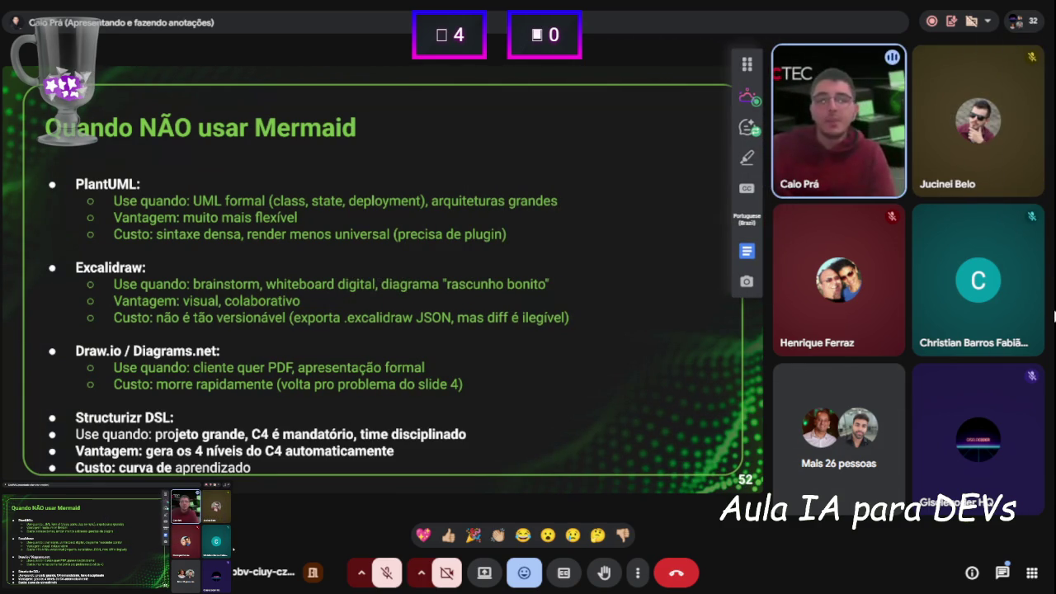
pyautogui.click(1008, 579)
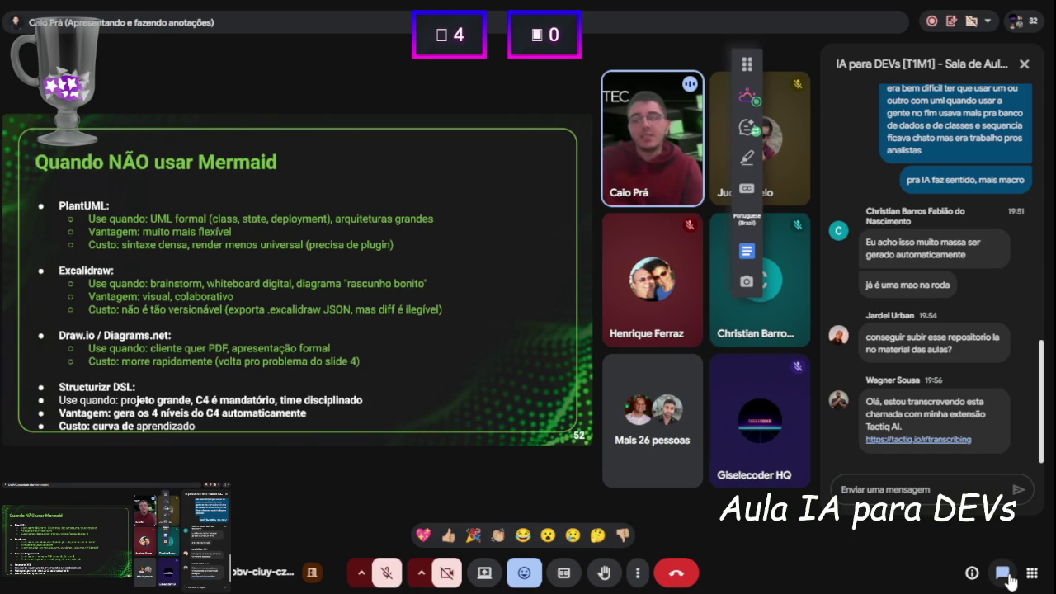
pyautogui.click(1007, 578)
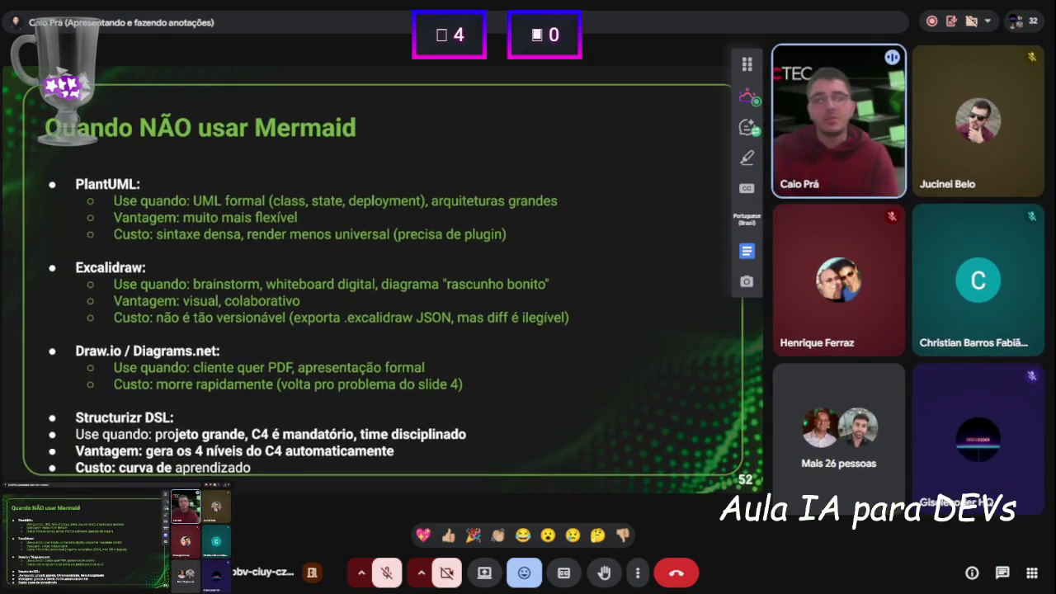
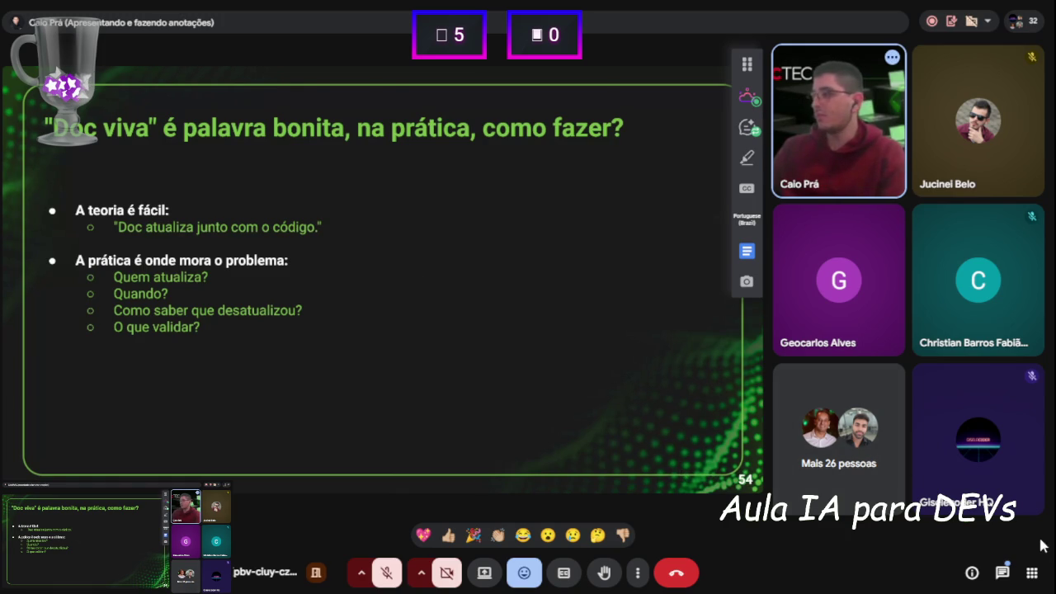
# Send 'Nós conseguimos colocar lá já' in the class chat during the slide 54 'Doc viva' lesson.
pyautogui.click(1002, 573)
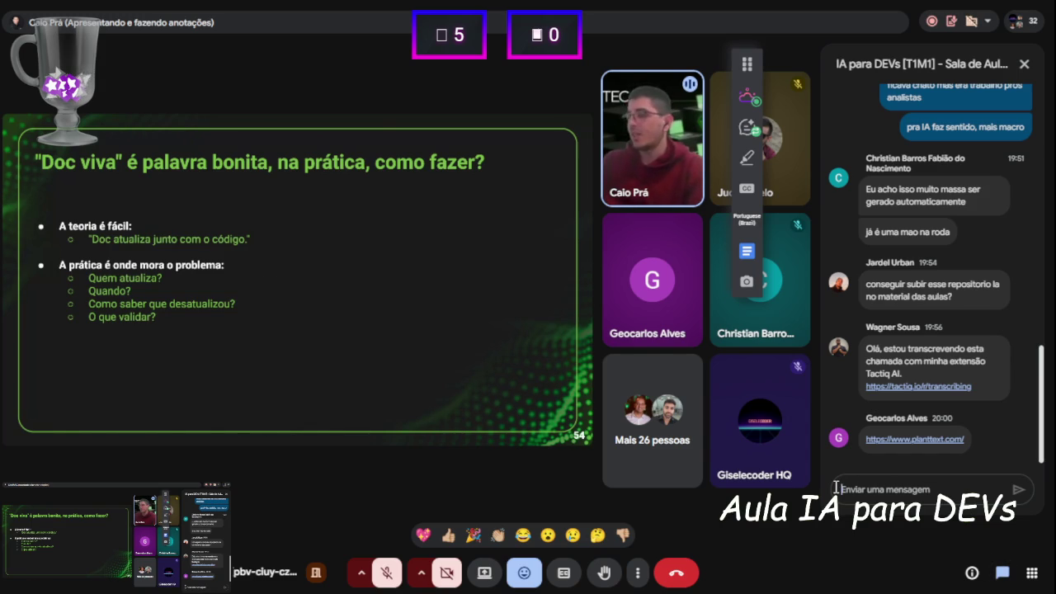
pyautogui.write('Nós')
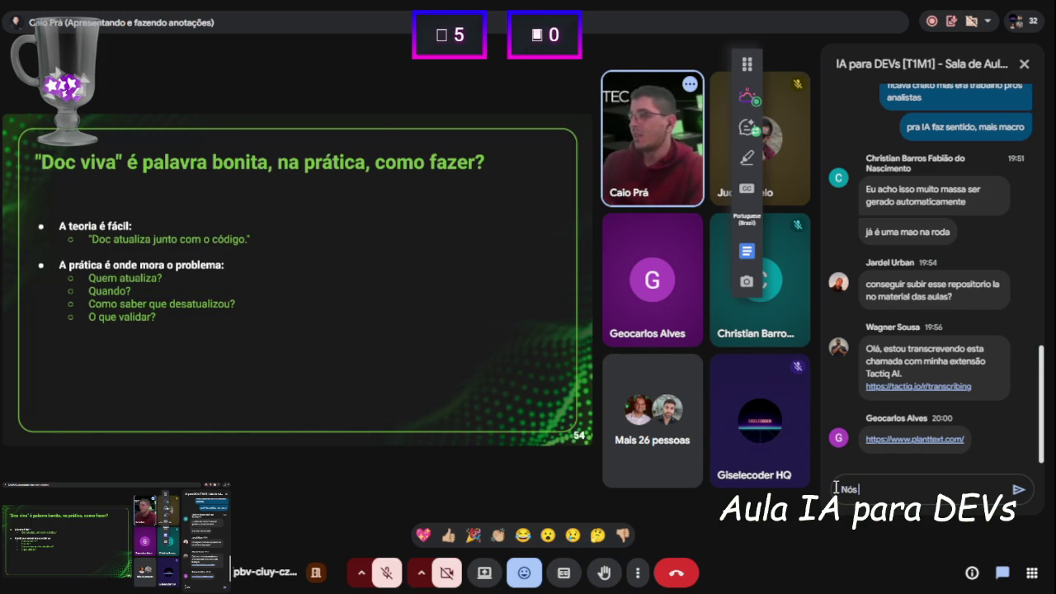
pyautogui.write(' conseguimos')
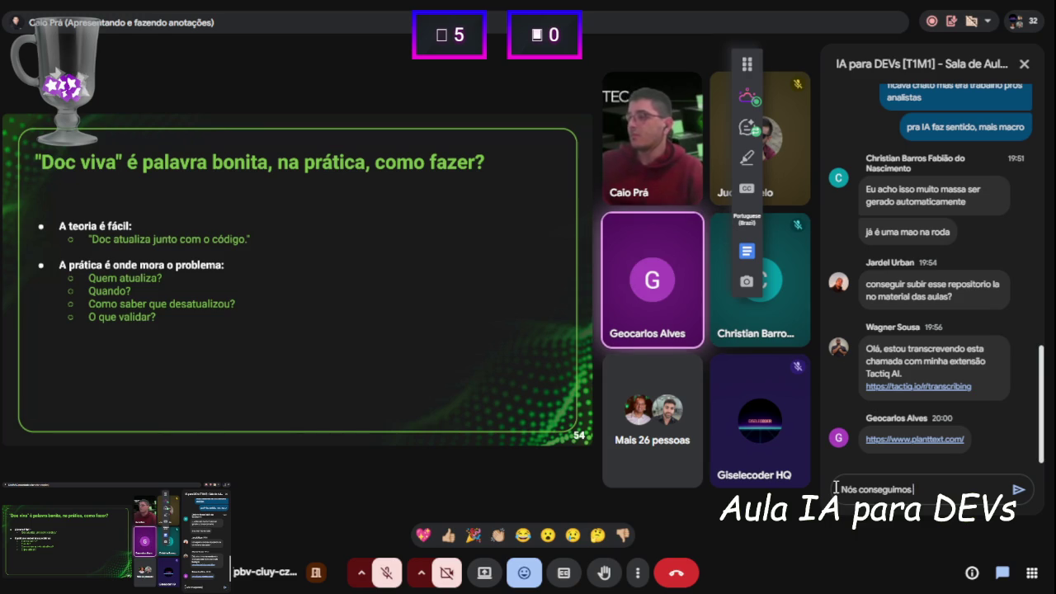
pyautogui.write(' colocar lá já')
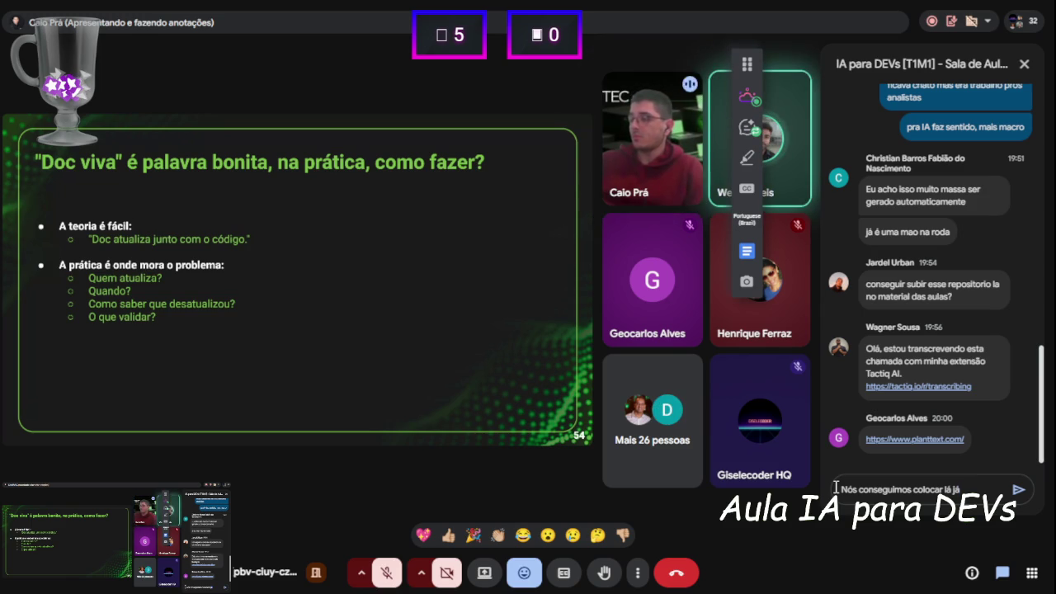
pyautogui.hotkey('ctrl', 'a')
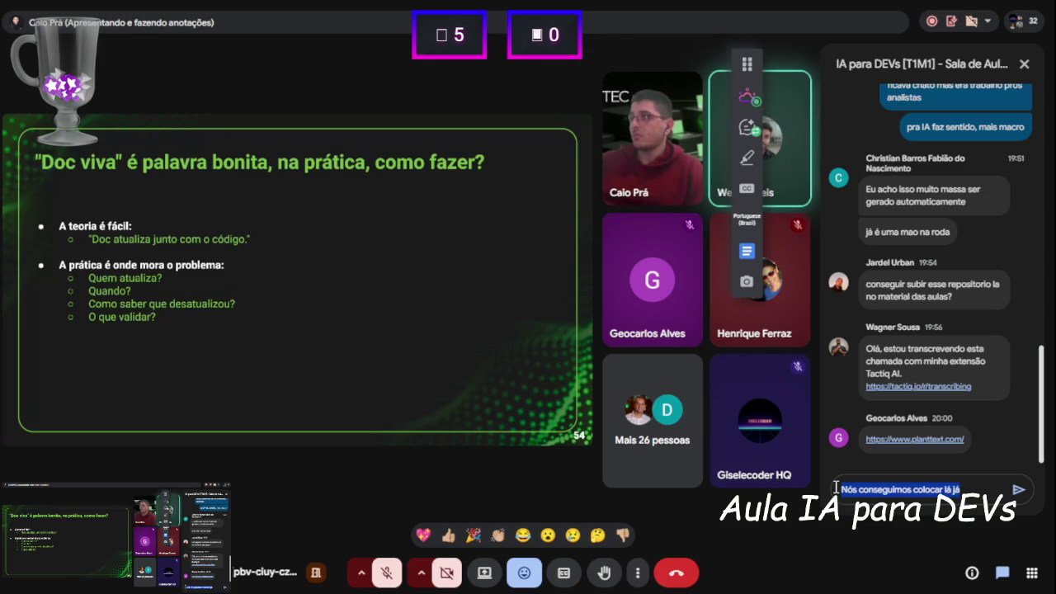
pyautogui.click(836, 487)
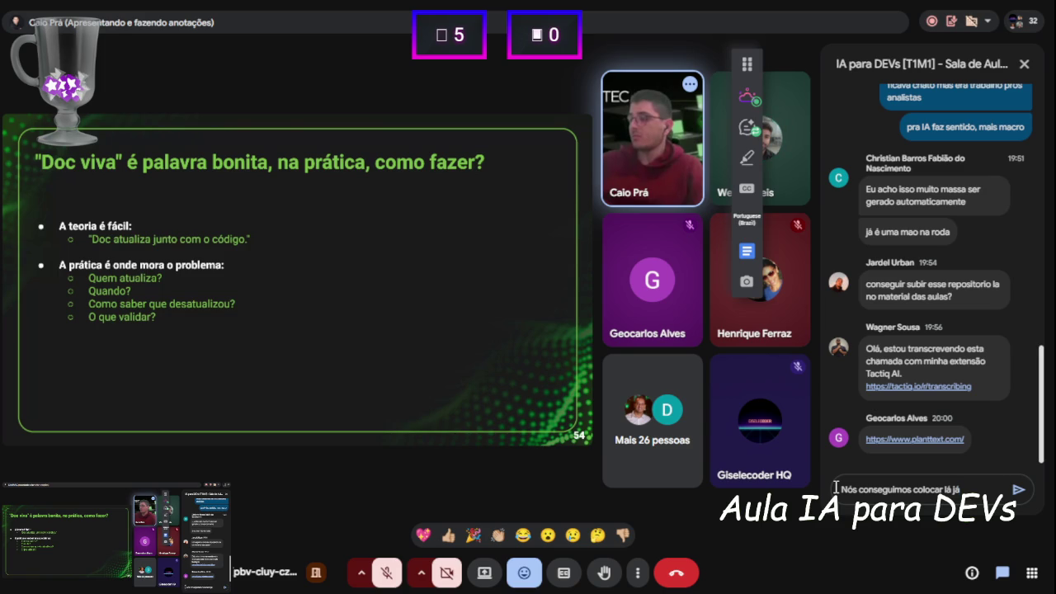
pyautogui.press('Return')
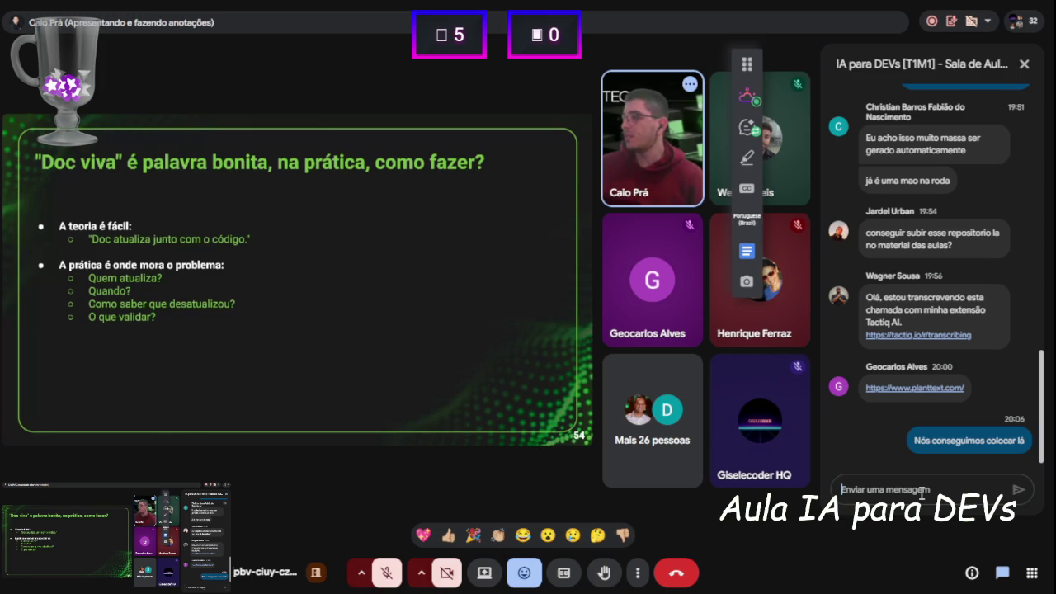
pyautogui.click(386, 573)
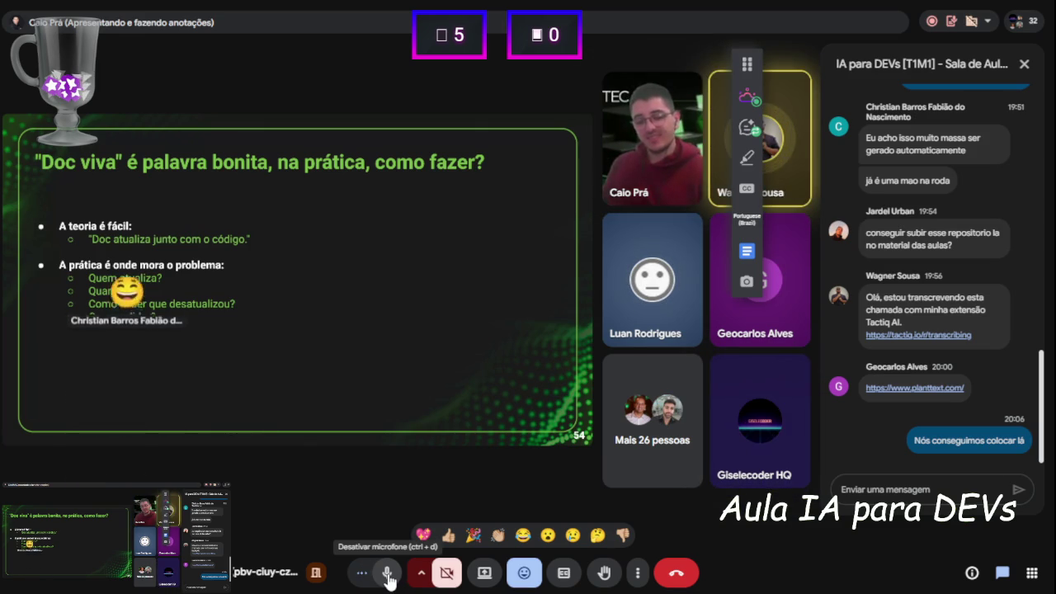
pyautogui.click(388, 574)
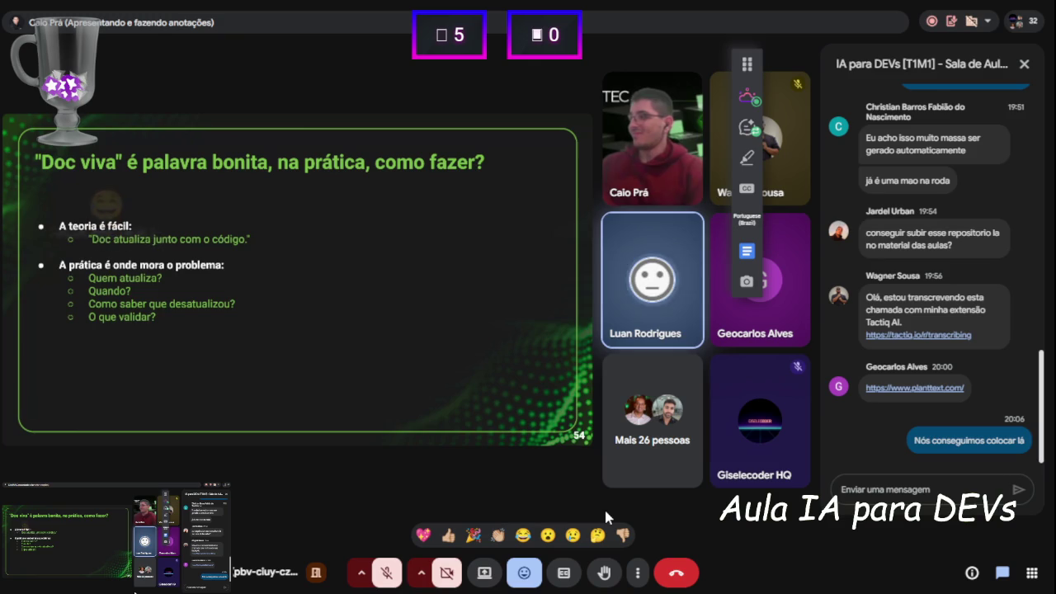
pyautogui.click(387, 573)
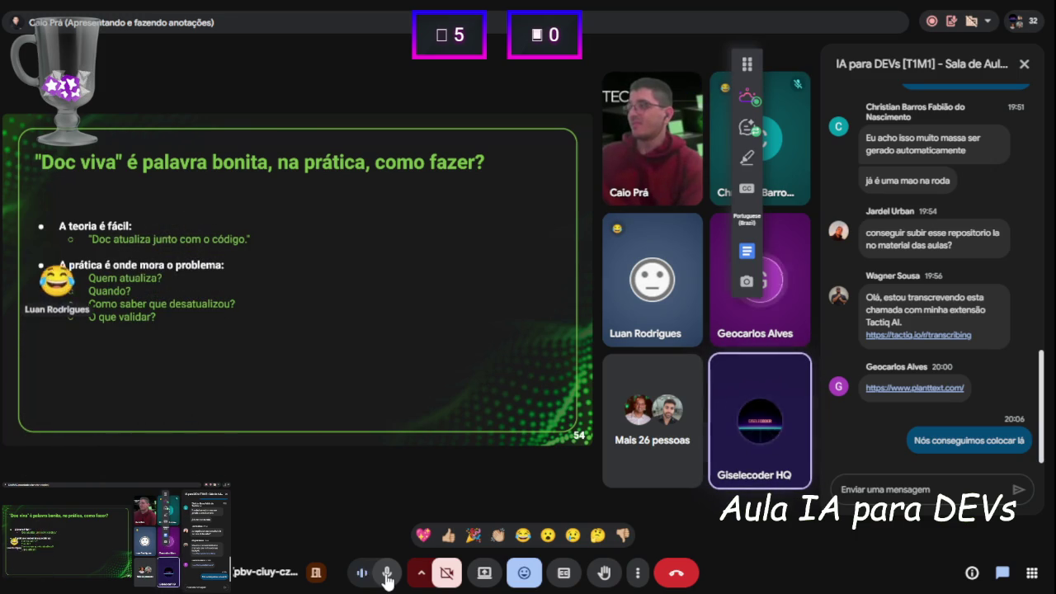
pyautogui.click(387, 575)
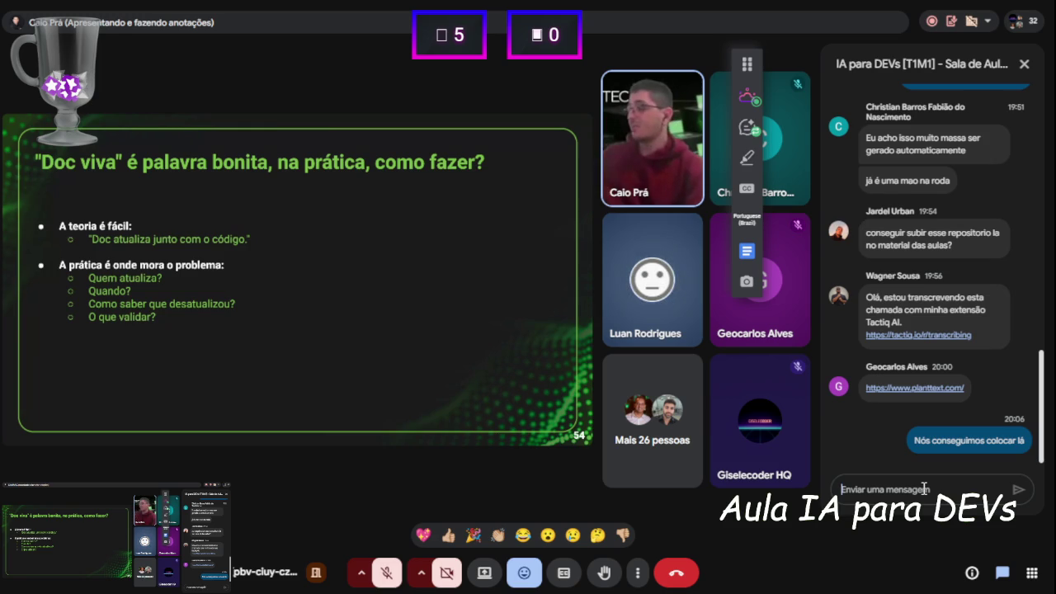
# Send 'pegadinha do malandro' and 'eu acho que tinha que ter mais prazo pela bagunça mas tudo bem'.
pyautogui.write('pega')
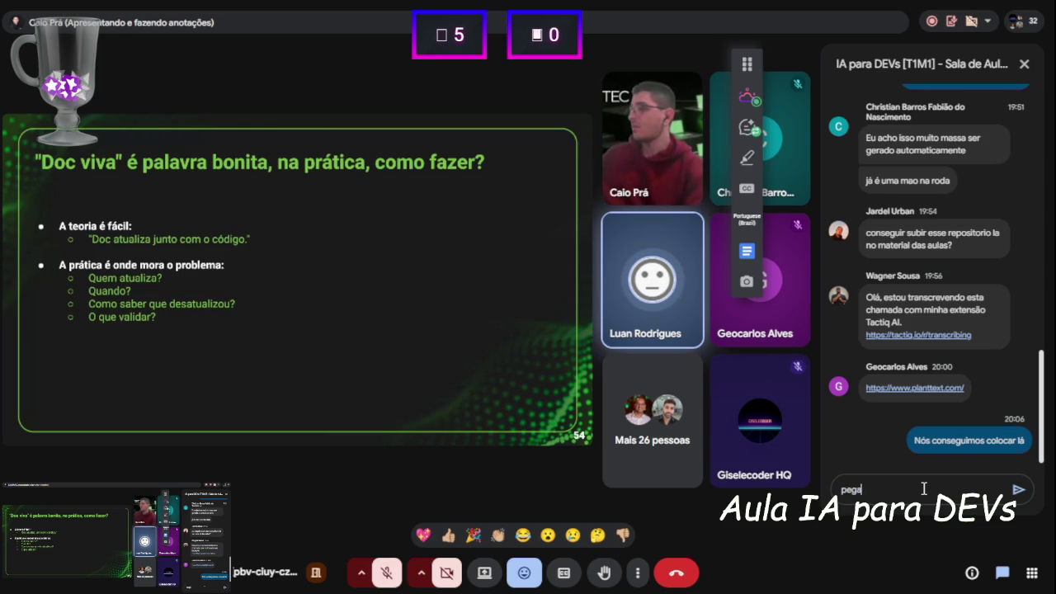
pyautogui.write('dinha do m')
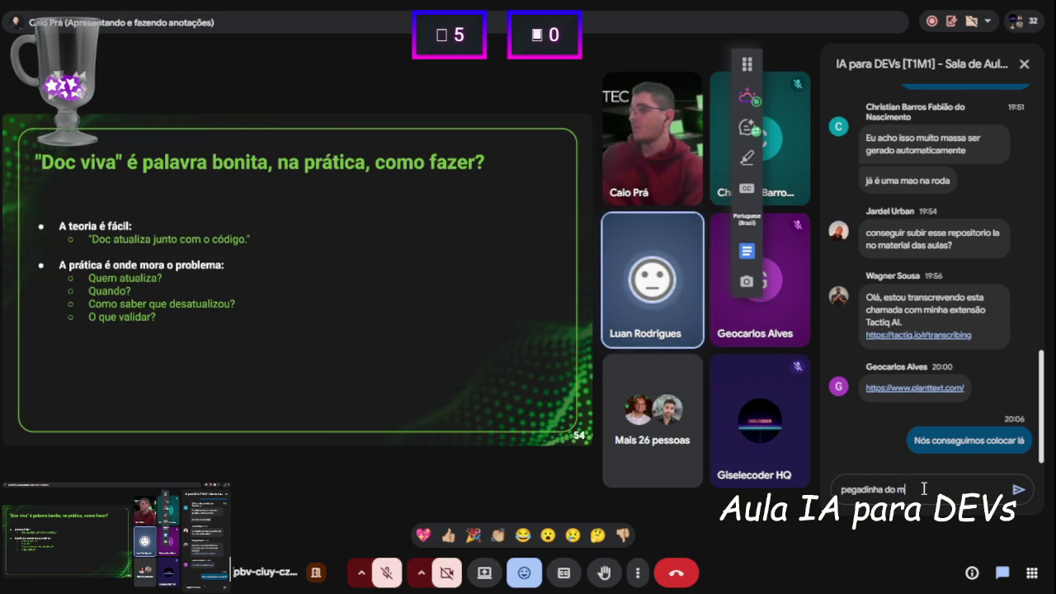
pyautogui.write('alandro')
pyautogui.press('Return')
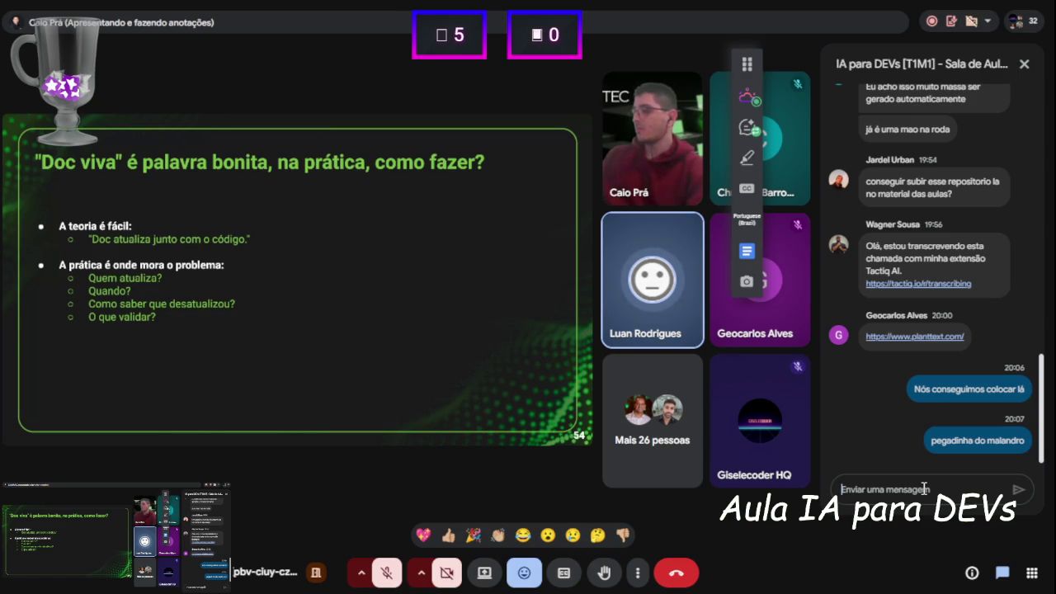
pyautogui.write('eu acho que tinha que ter mais prazo pe')
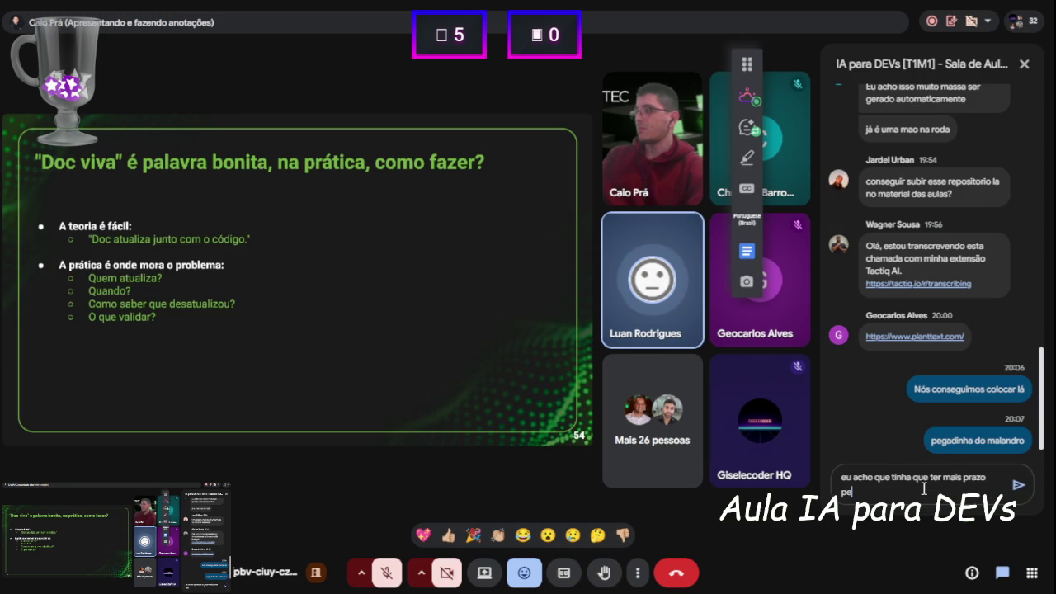
pyautogui.write('la bagun')
pyautogui.write('ça mas tudo bem')
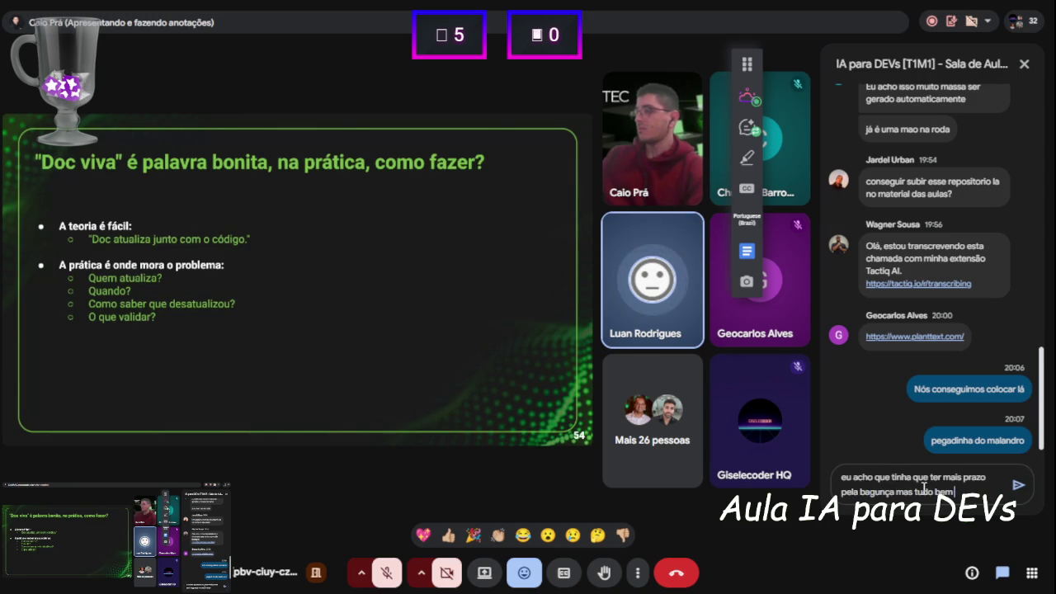
pyautogui.press('Return')
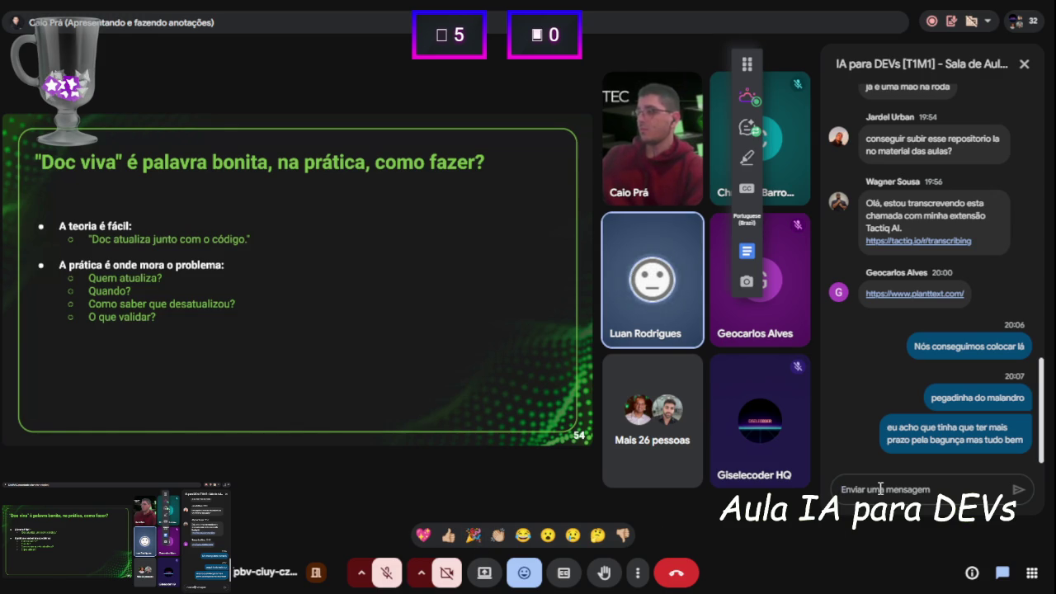
pyautogui.write('pra entregar algo com qualidade')
# Send 'pra entregar algo com qualidade' and 'vai ter que fazer individual' to the class chat.
pyautogui.press('Return')
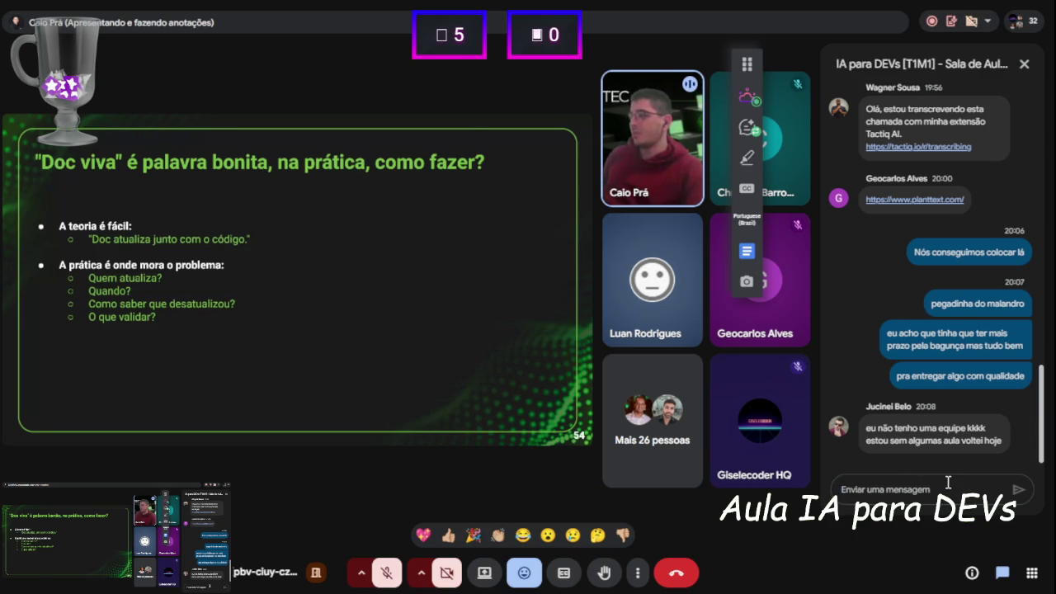
pyautogui.write('maio')
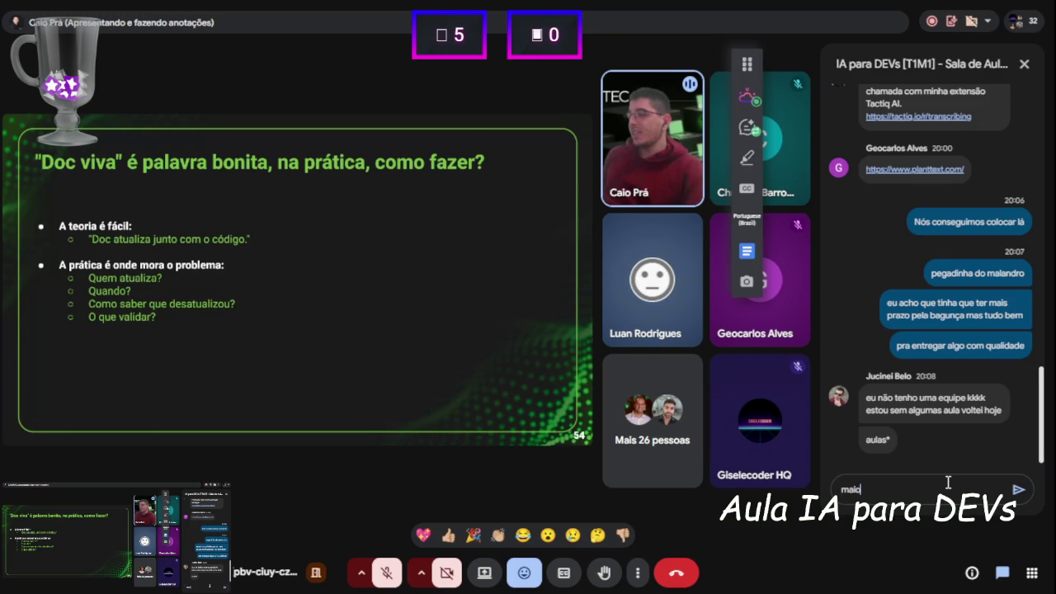
pyautogui.write('ria vai fazer ind')
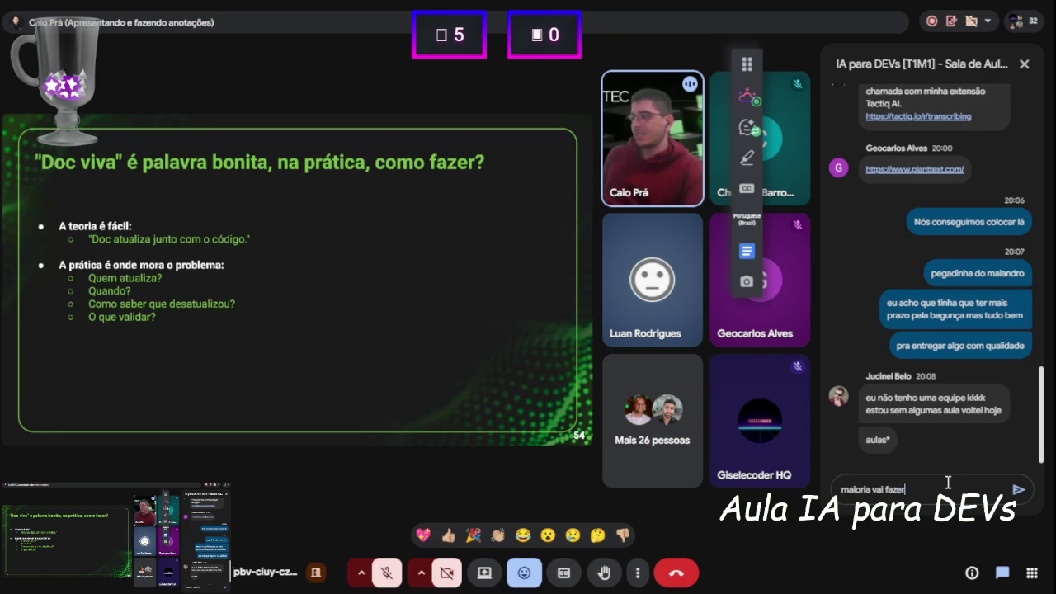
pyautogui.press('Home')
pyautogui.hotkey('ctrl', 'Delete')
pyautogui.hotkey('ctrl', 'Right')
pyautogui.write('ter que faz')
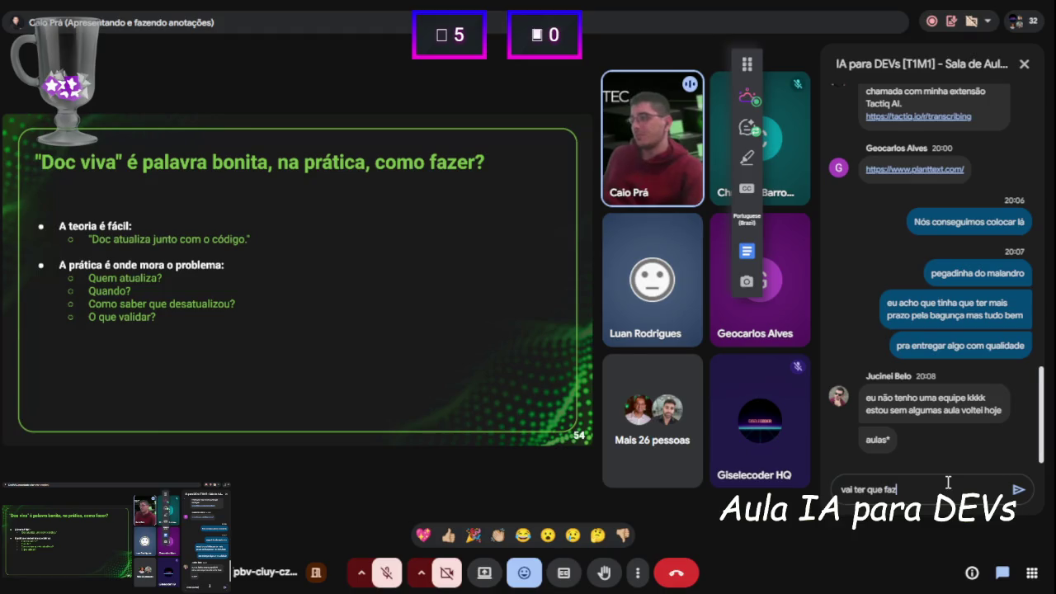
pyautogui.write('er individual')
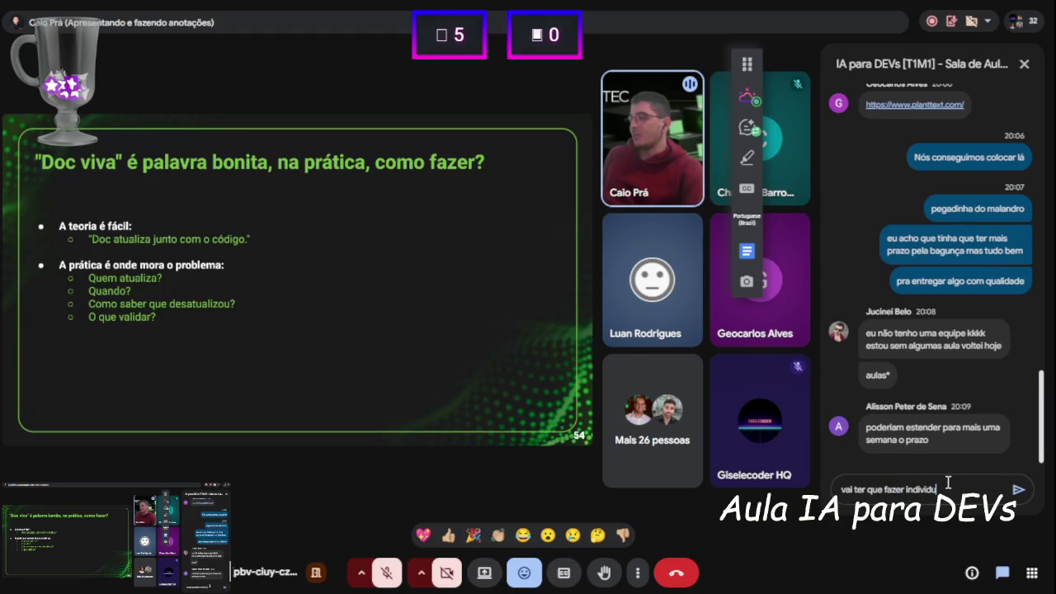
pyautogui.press('Return')
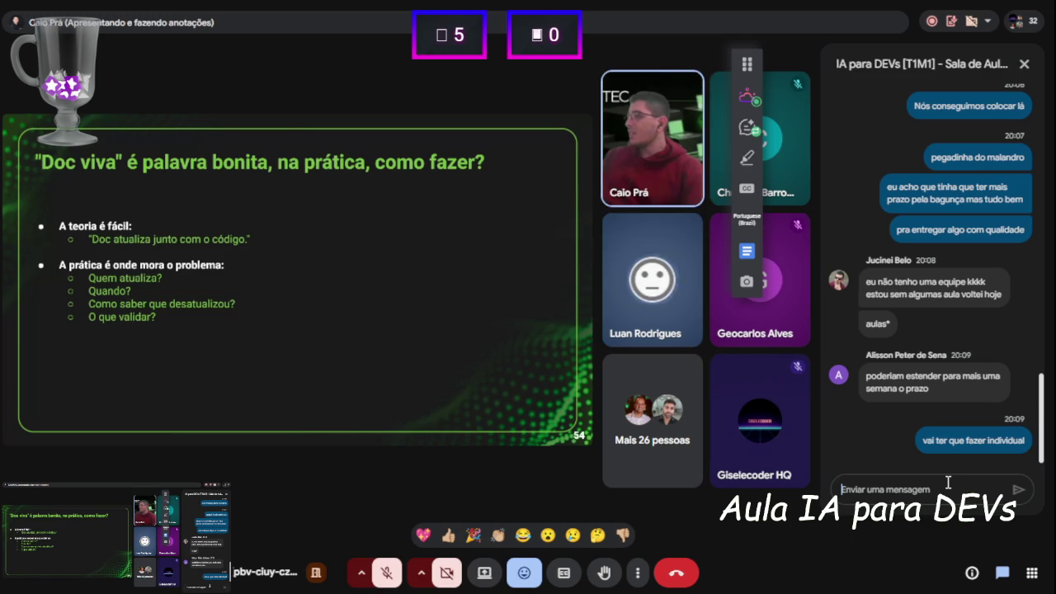
pyautogui.write('eu só')
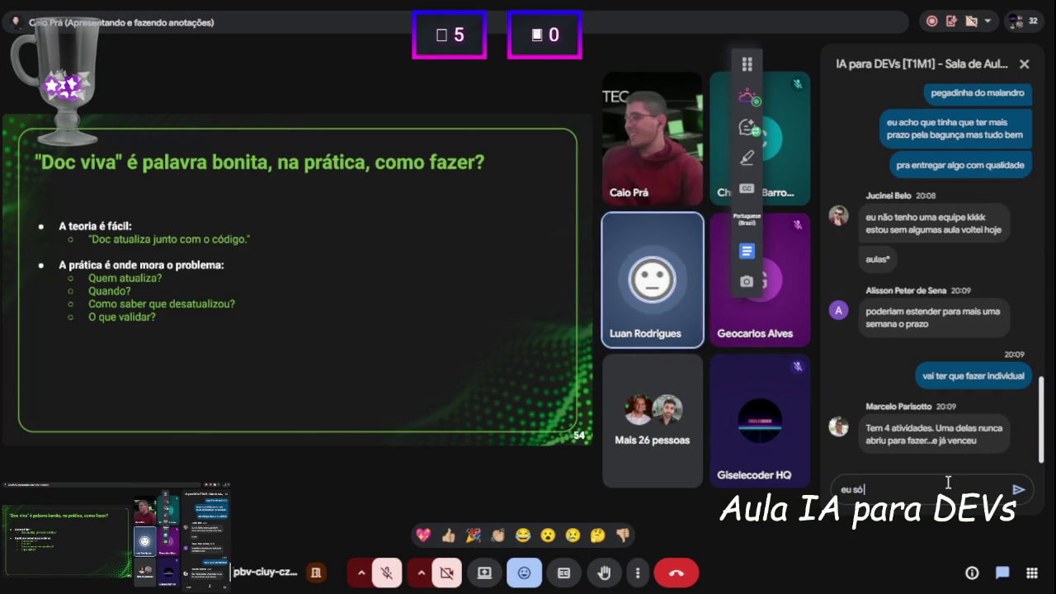
# Send the reply 'só andamos aqui porque obriguei a todos ajudar praticamente senão ia fazer sozinha kkkk'.
pyautogui.press('BackSpace')
pyautogui.press('BackSpace')
pyautogui.press('BackSpace')
pyautogui.write('ddamos aqui porque chamei na chincha')
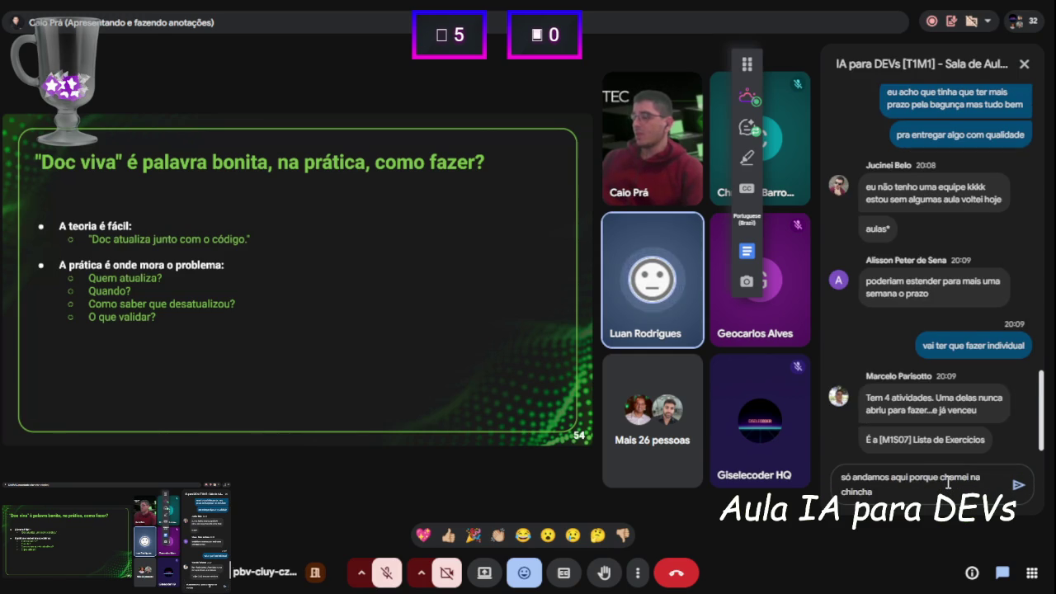
pyautogui.hotkey('ctrl', 'shift', 'Left')
pyautogui.hotkey('ctrl', 'shift', 'Left')
pyautogui.hotkey('ctrl', 'shift', 'Left')
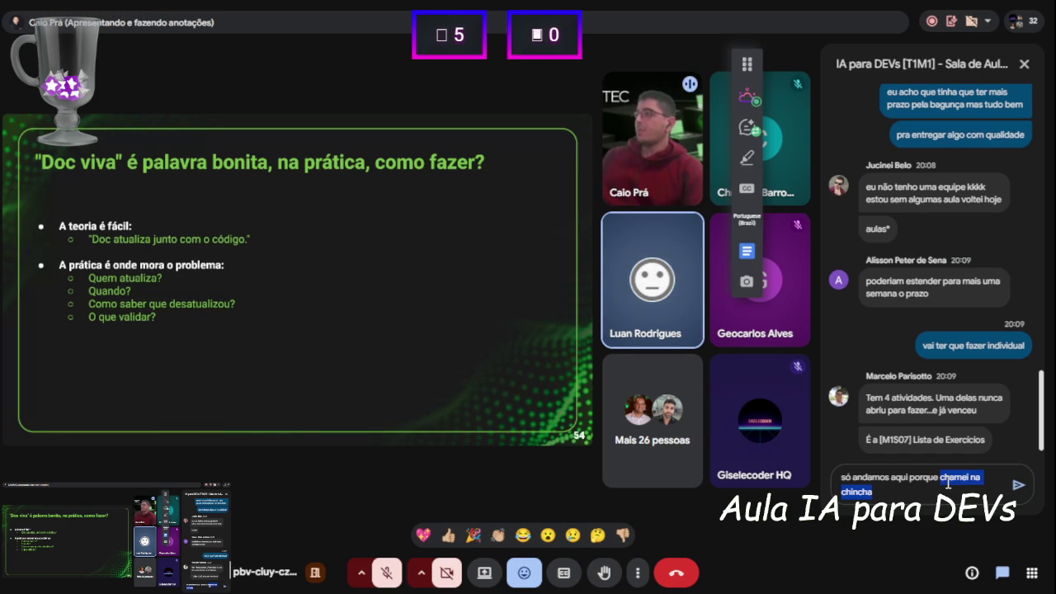
pyautogui.write('obrig')
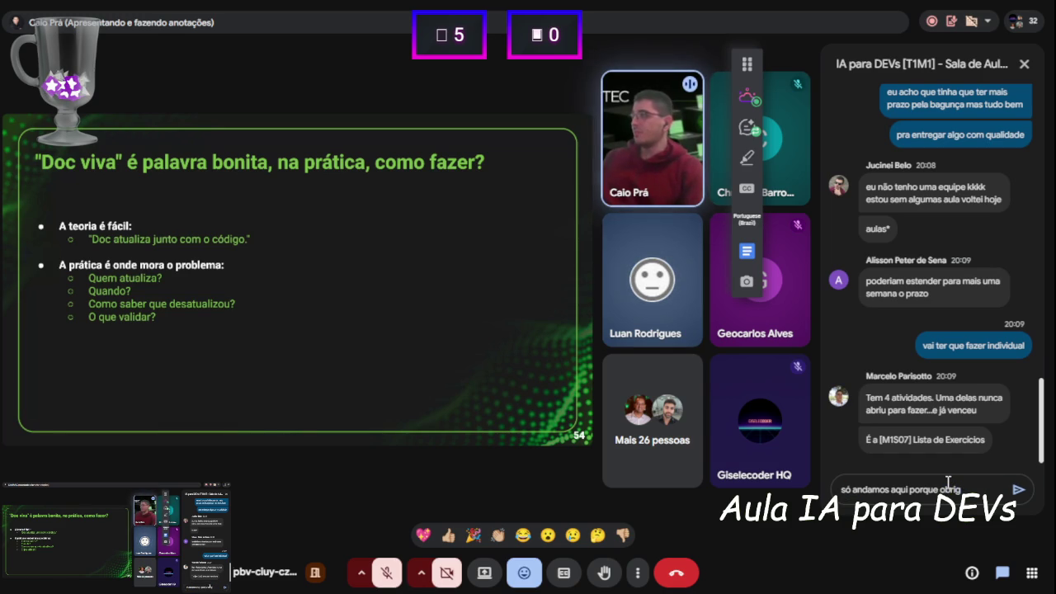
pyautogui.write('ad')
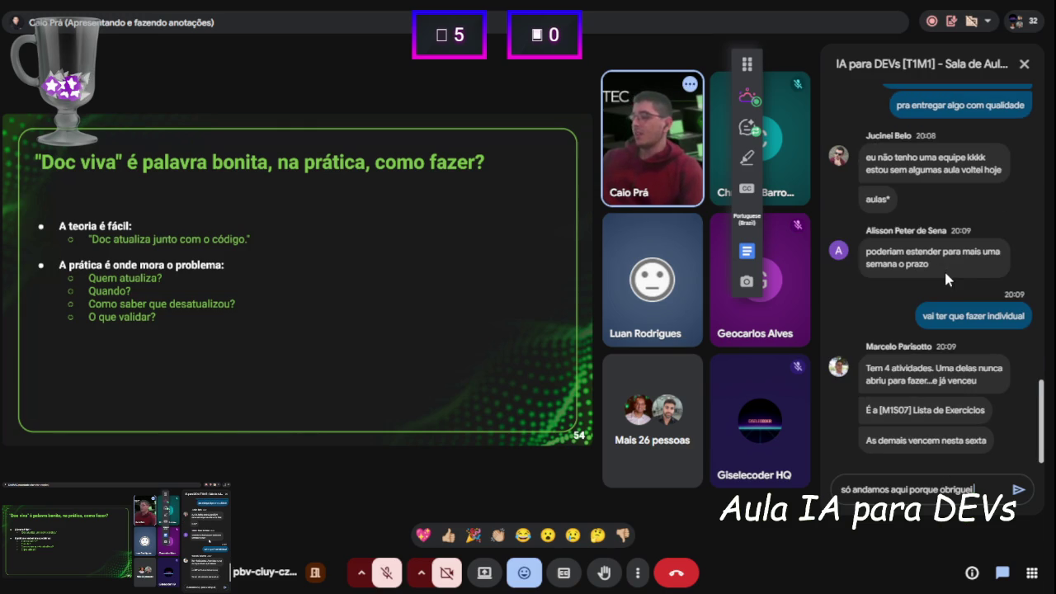
pyautogui.write('todos aj')
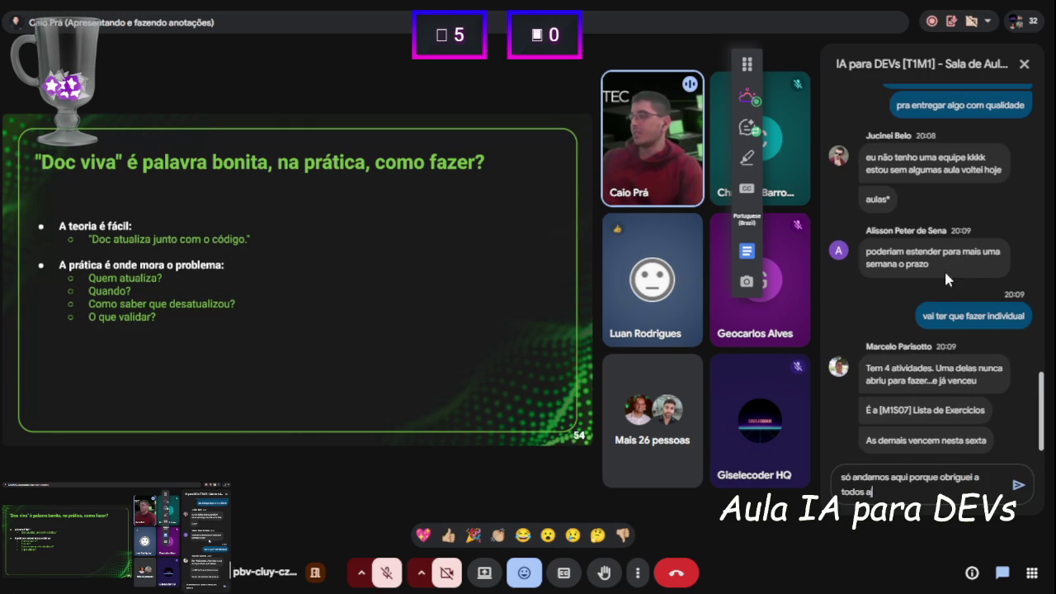
pyautogui.write('udar kkkkkkkk')
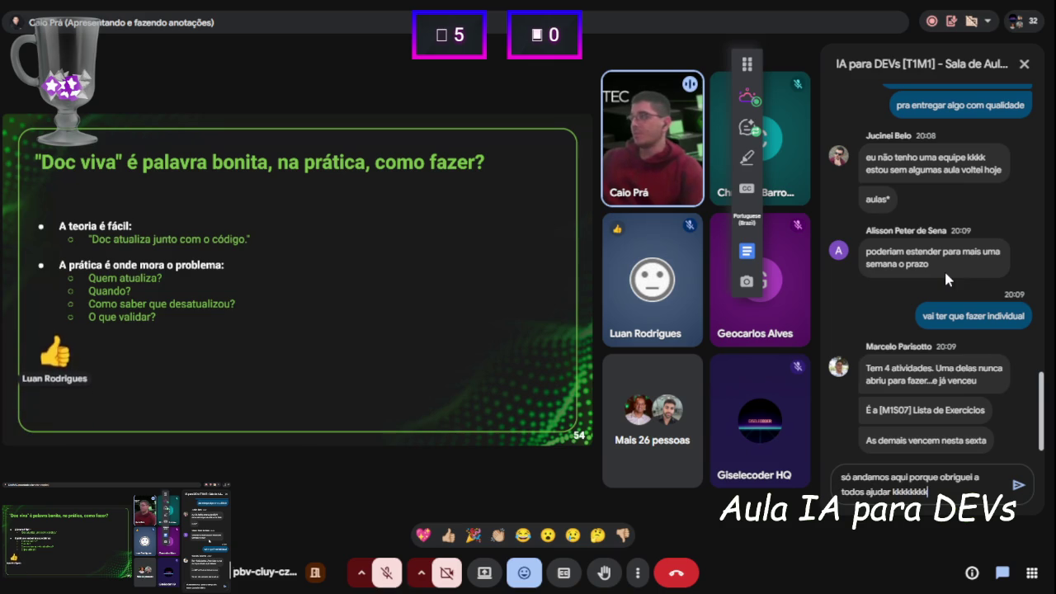
pyautogui.press('BackSpace')
pyautogui.press('BackSpace')
pyautogui.press('BackSpace')
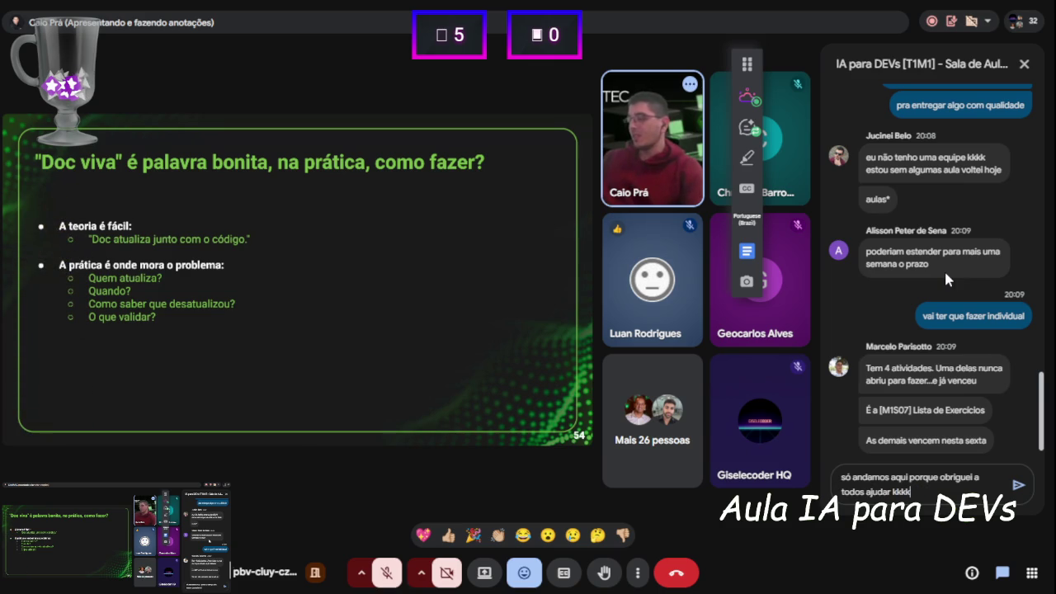
pyautogui.press('Left')
pyautogui.press('Left')
pyautogui.press('Left')
pyautogui.write('prati')
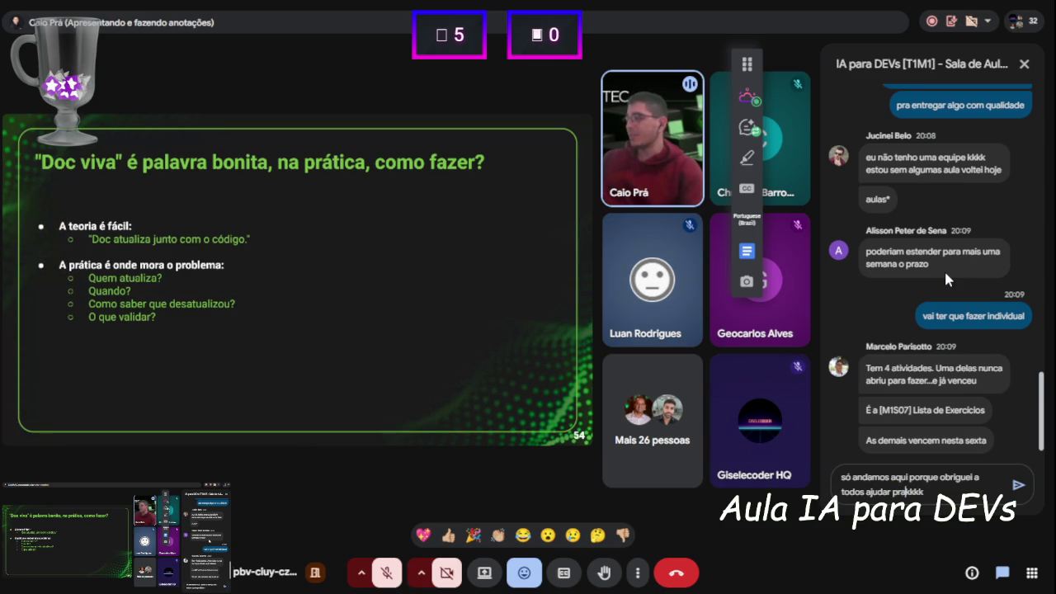
pyautogui.write('came')
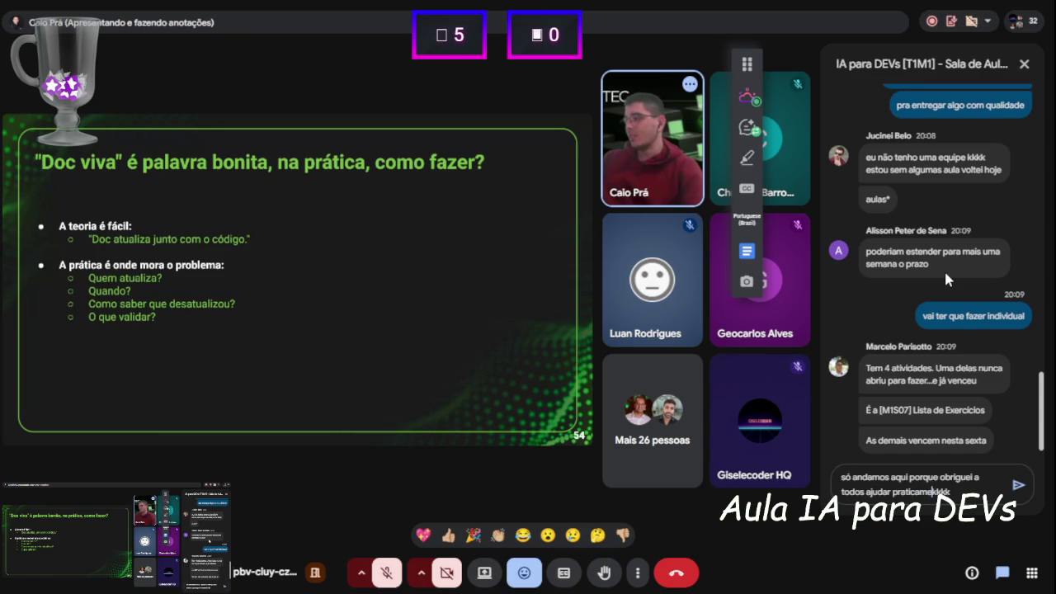
pyautogui.write('nte sem')
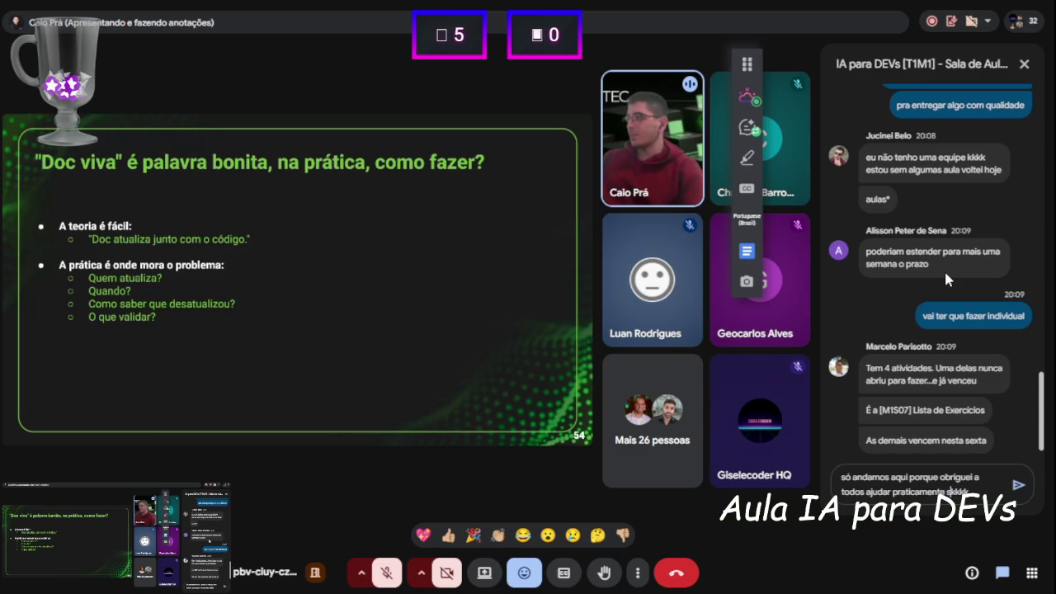
pyautogui.write('ão ia')
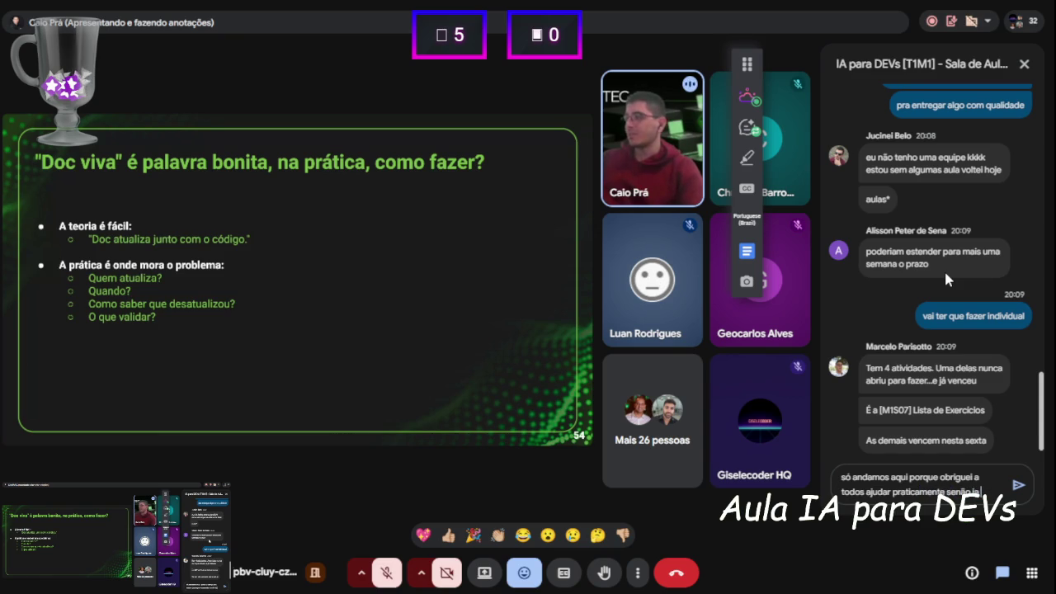
pyautogui.write(' fazer sozinha kkkk')
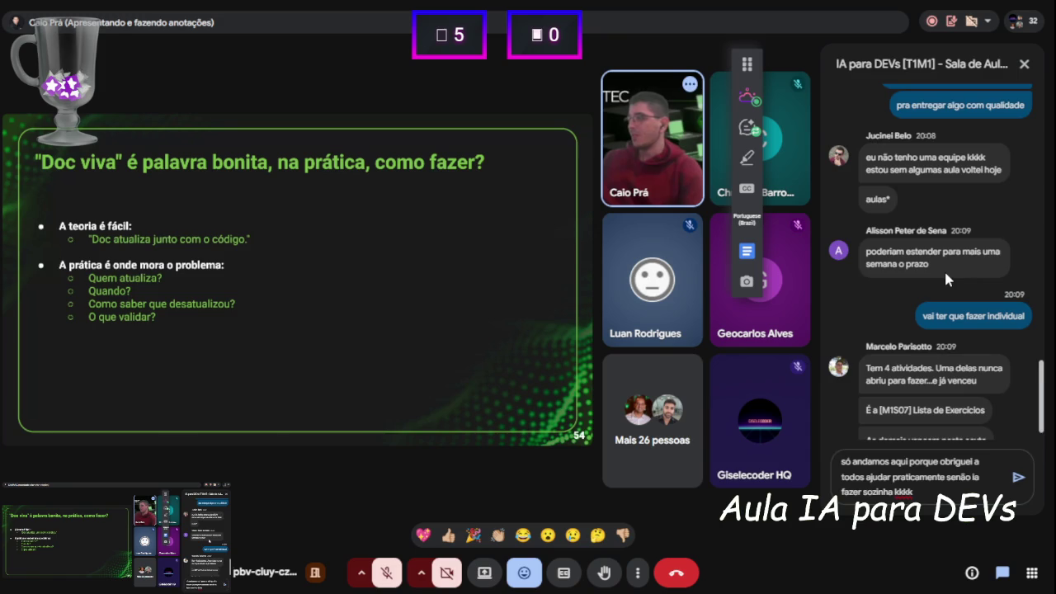
pyautogui.press('Return')
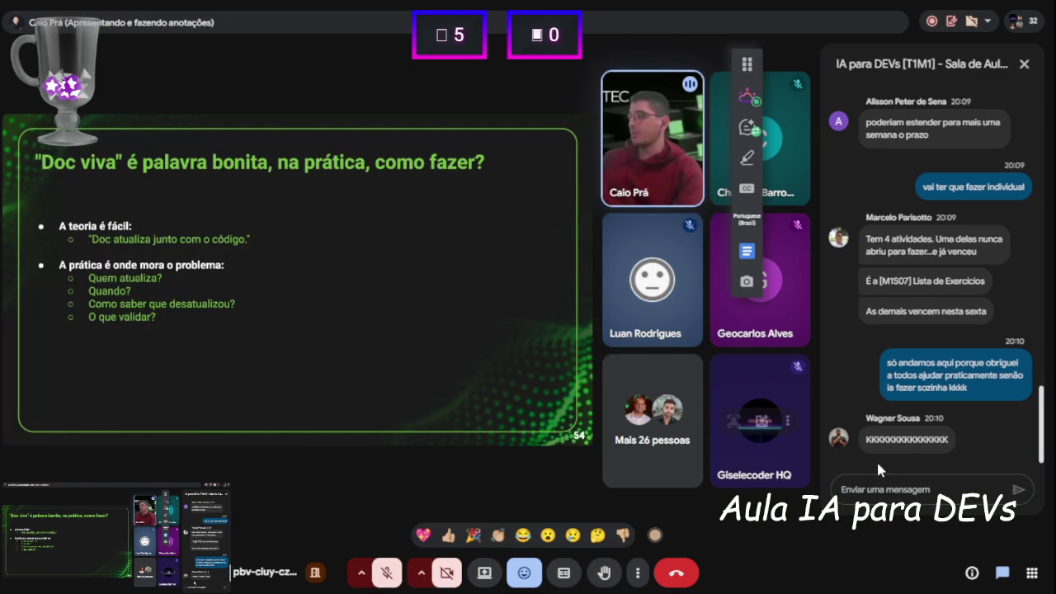
# Send the reply 'foi nao' in the Meet chat.
pyautogui.click(929, 487)
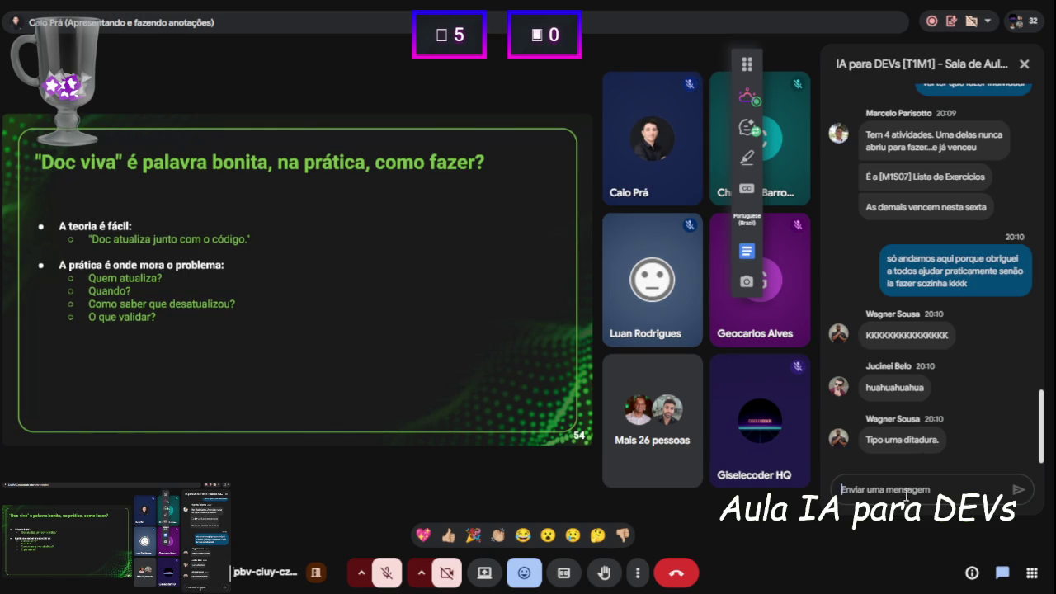
pyautogui.write('kkkkk')
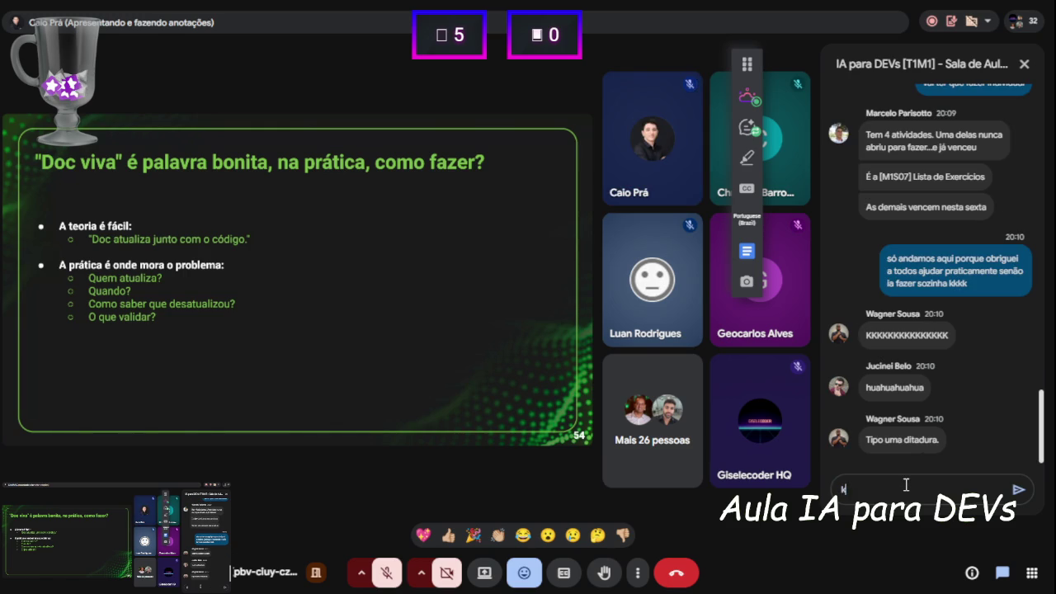
pyautogui.press('BackSpace')
pyautogui.press('BackSpace')
pyautogui.press('BackSpace')
pyautogui.write('foi na')
pyautogui.write('o')
pyautogui.press('Return')
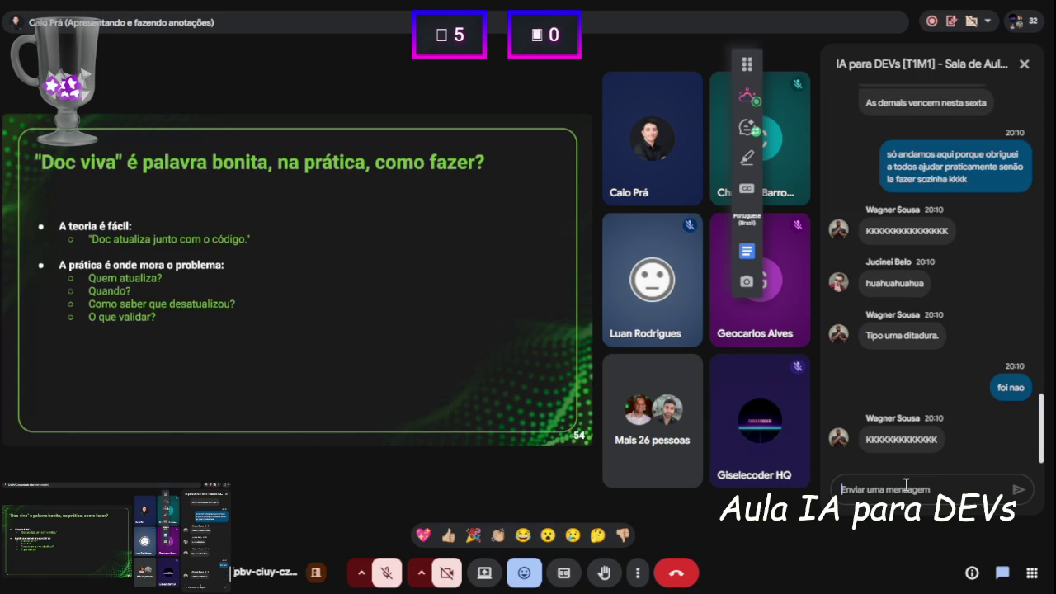
# Send 'ou fica mais facin ou fica mais dificil' and leave fullscreen.
pyautogui.write('ou fic')
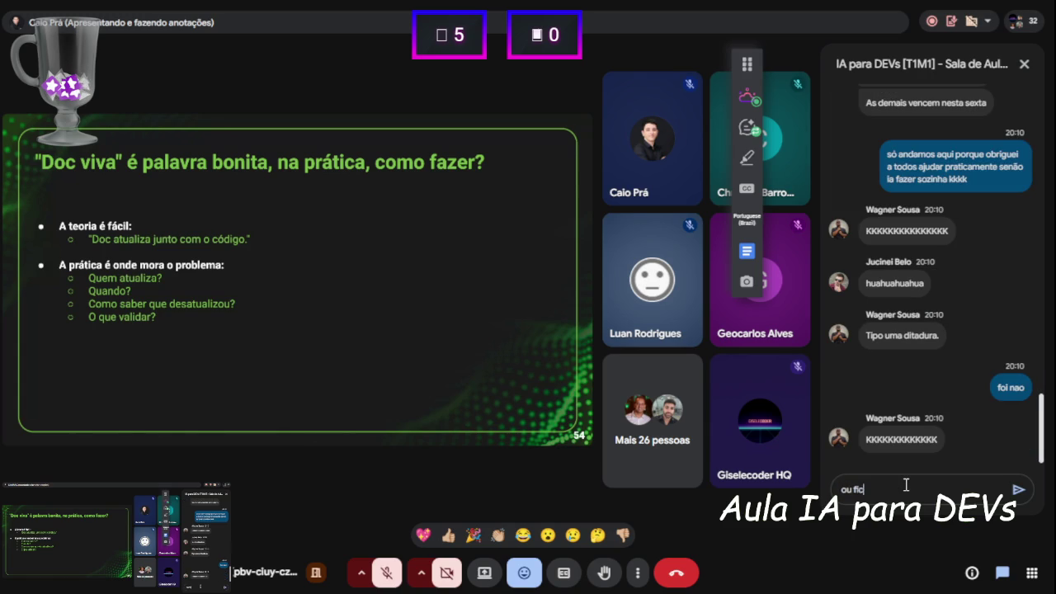
pyautogui.write('a mais facin ou fi')
pyautogui.write('ca mais dificil')
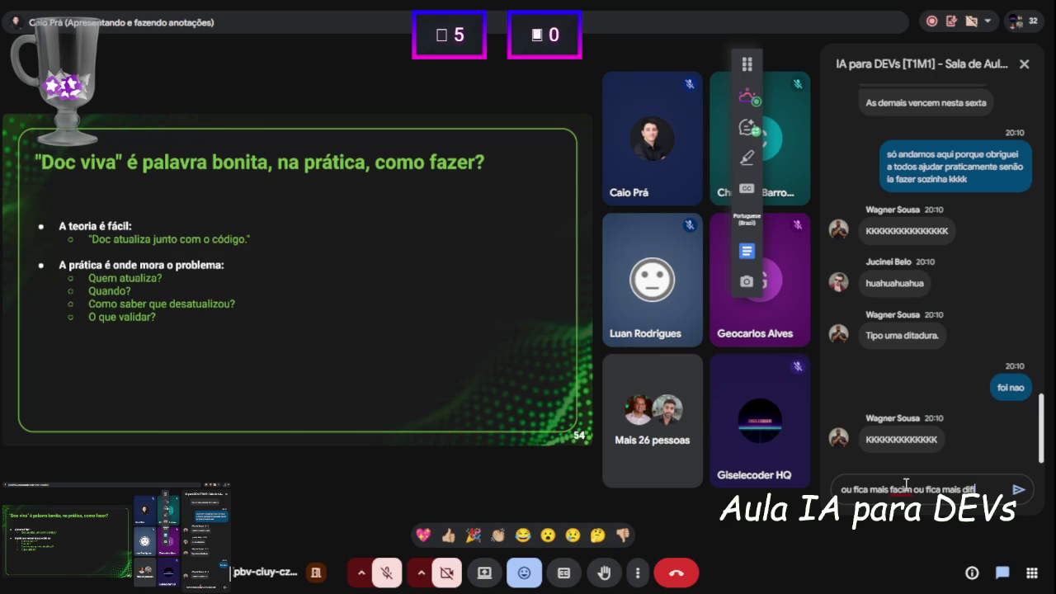
pyautogui.press('Return')
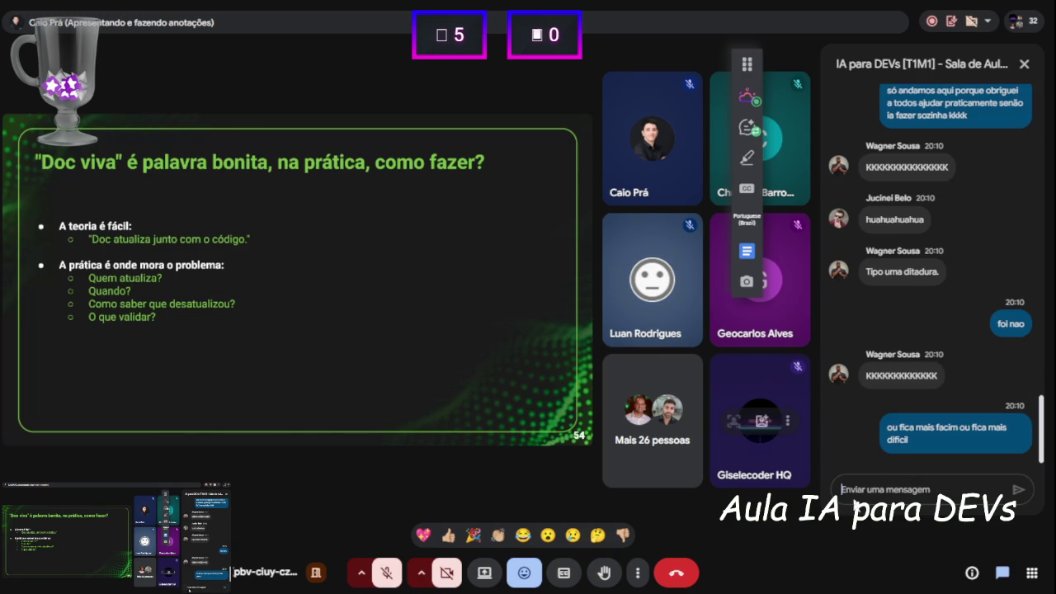
pyautogui.click(912, 487)
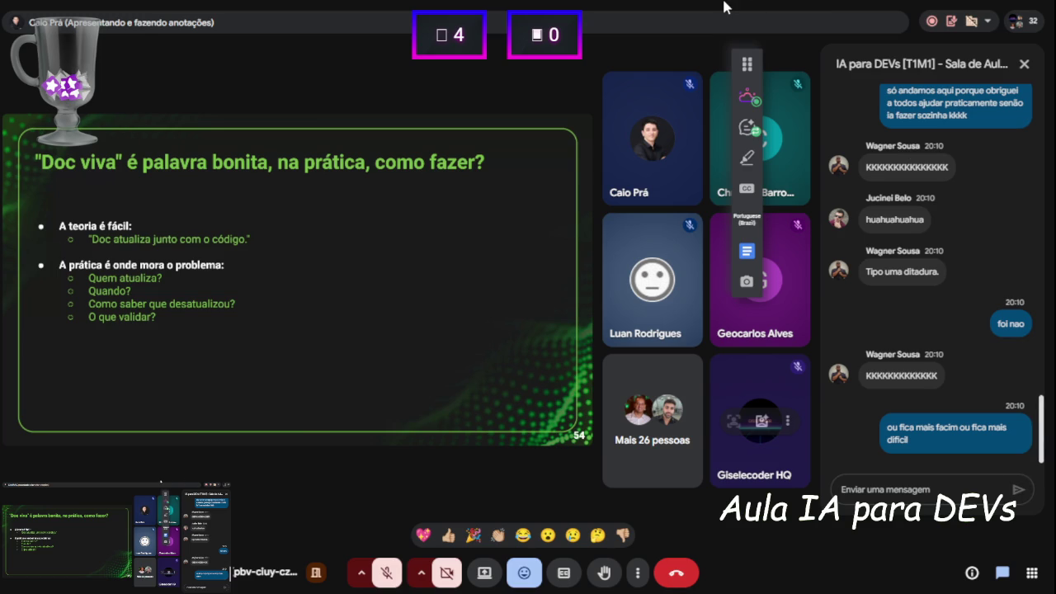
pyautogui.press('Escape')
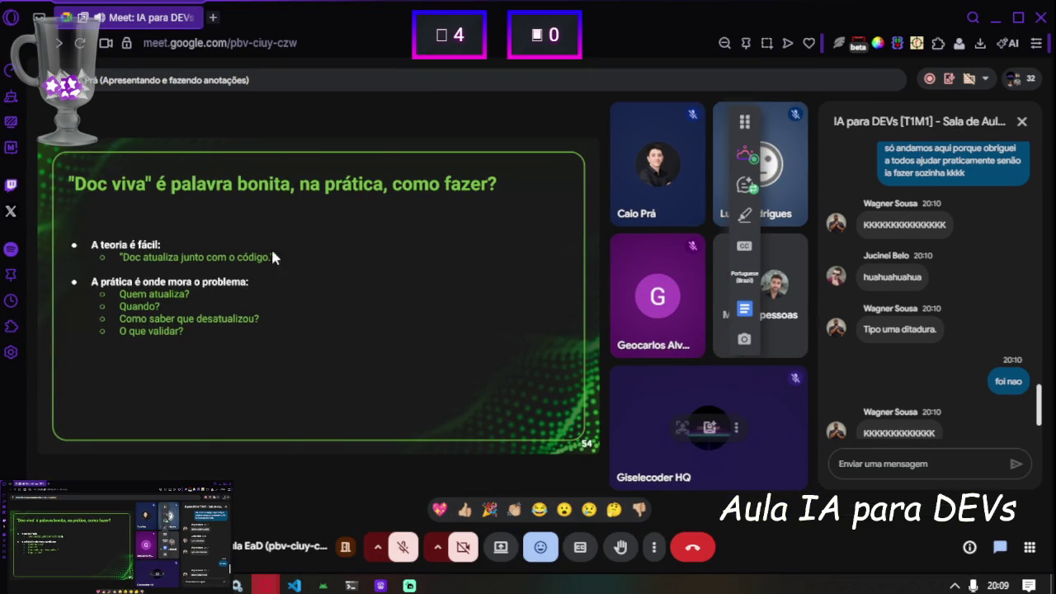
# Open youtube.com in a new tab and start the Calm Day Lofi live stream.
pyautogui.click(212, 17)
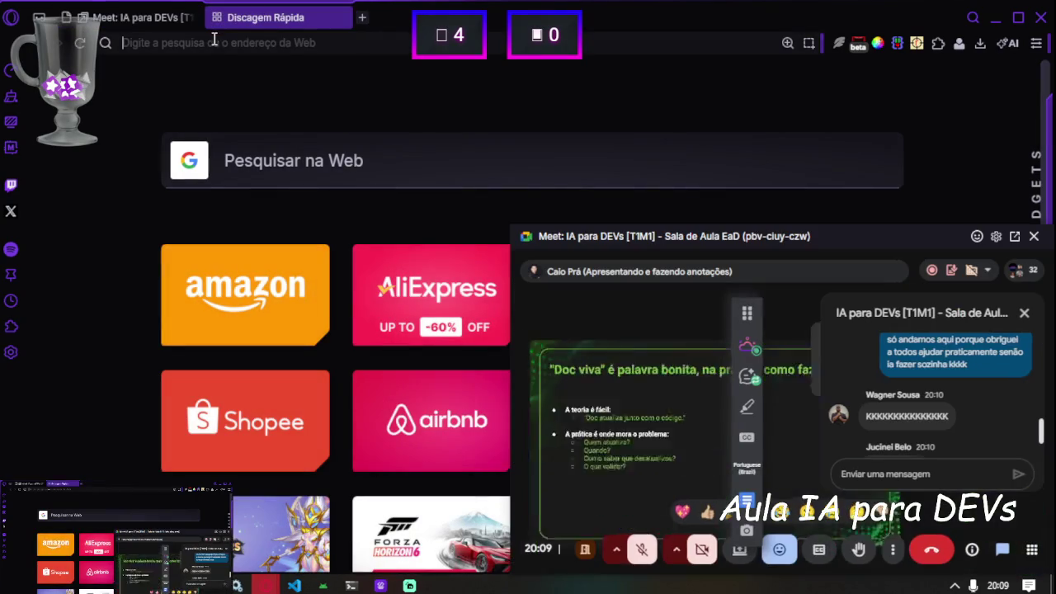
pyautogui.write('youtube.com')
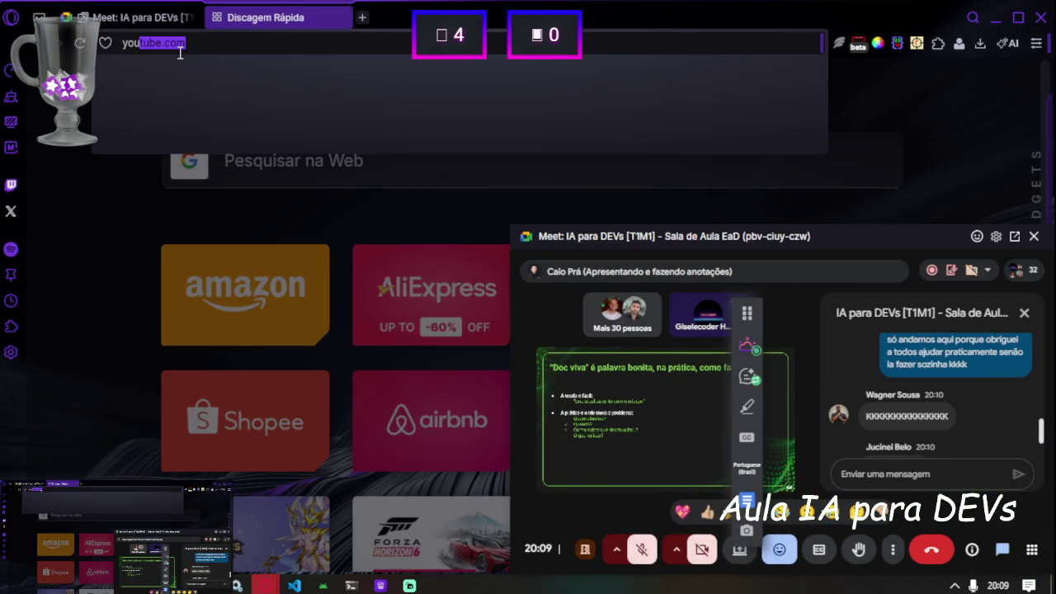
pyautogui.press('Return')
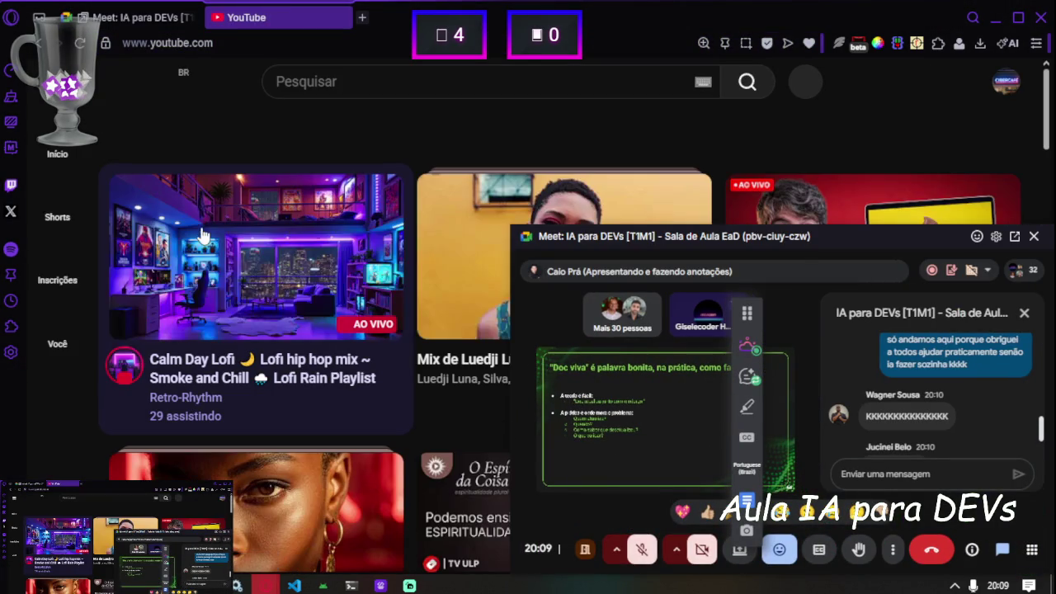
pyautogui.click(229, 262)
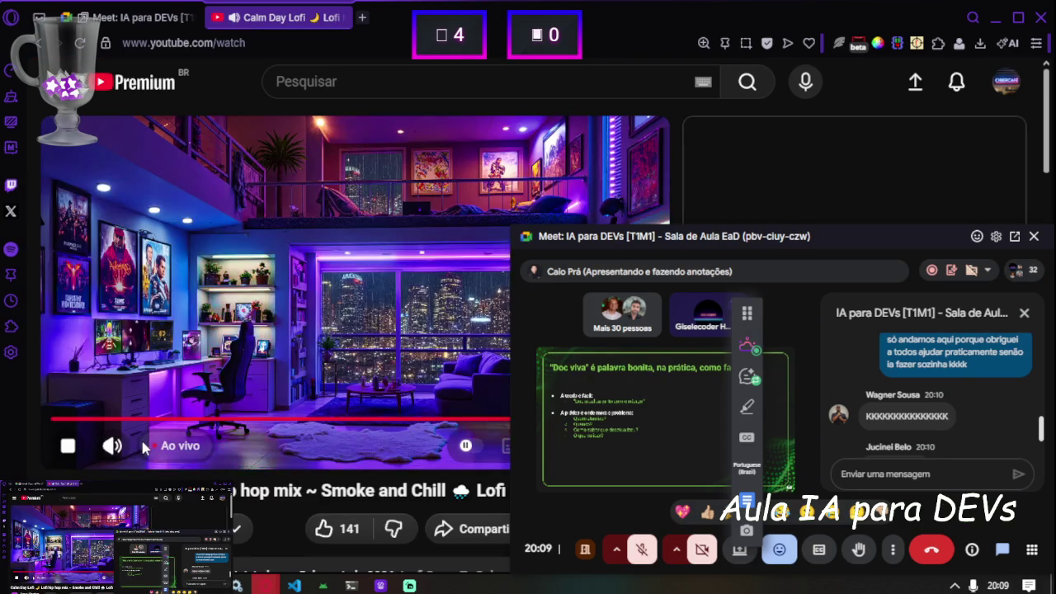
# Turn down the lofi stream's volume on the slider.
pyautogui.click(140, 446)
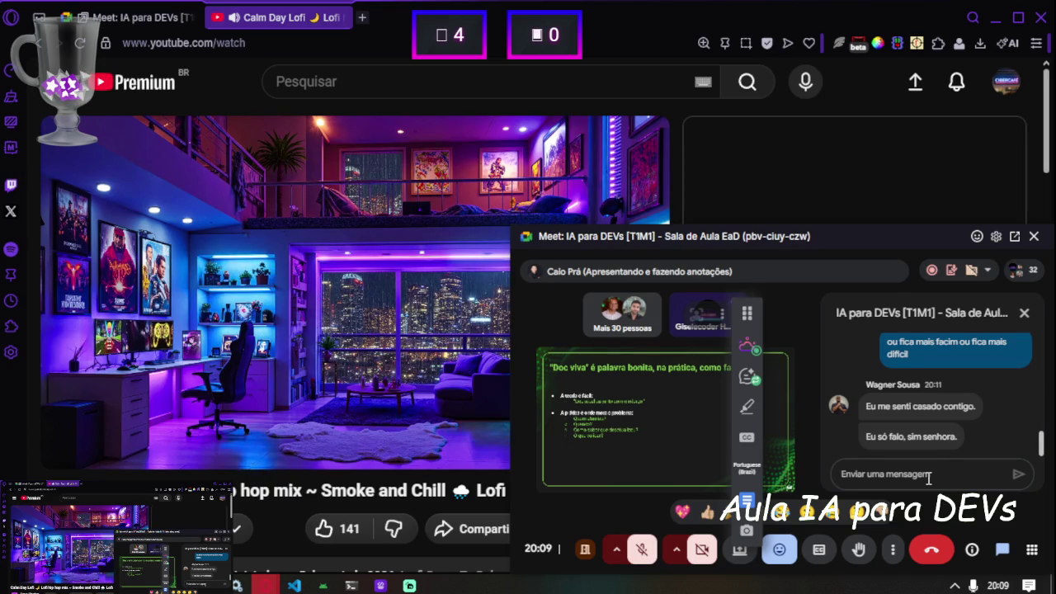
# Send 'credo' and 'por isso casamento não é funcional kkk' in the Meet chat.
pyautogui.write('credo')
pyautogui.press('Return')
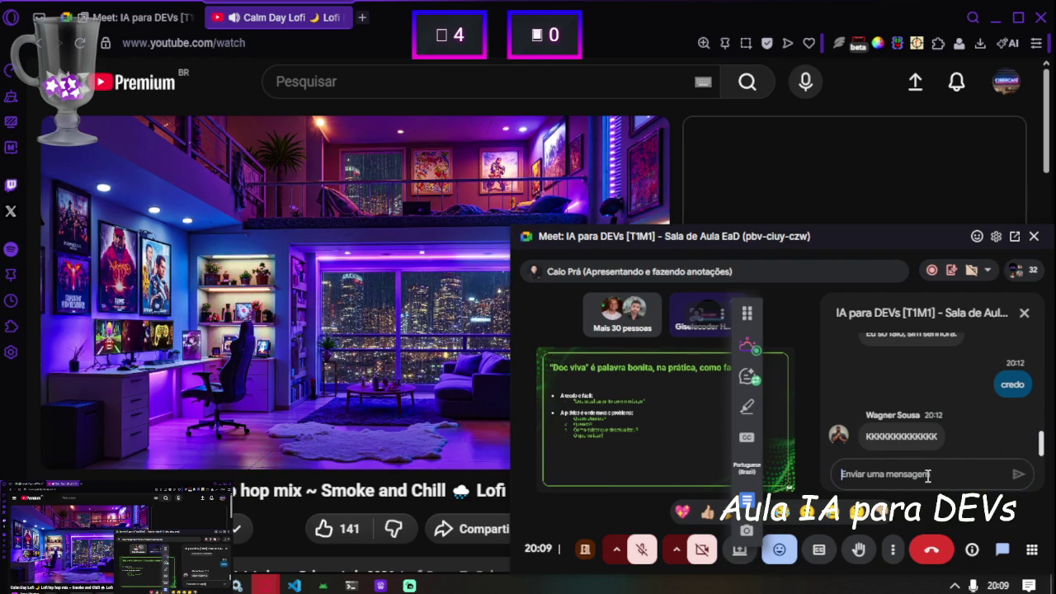
pyautogui.write('por isso ca')
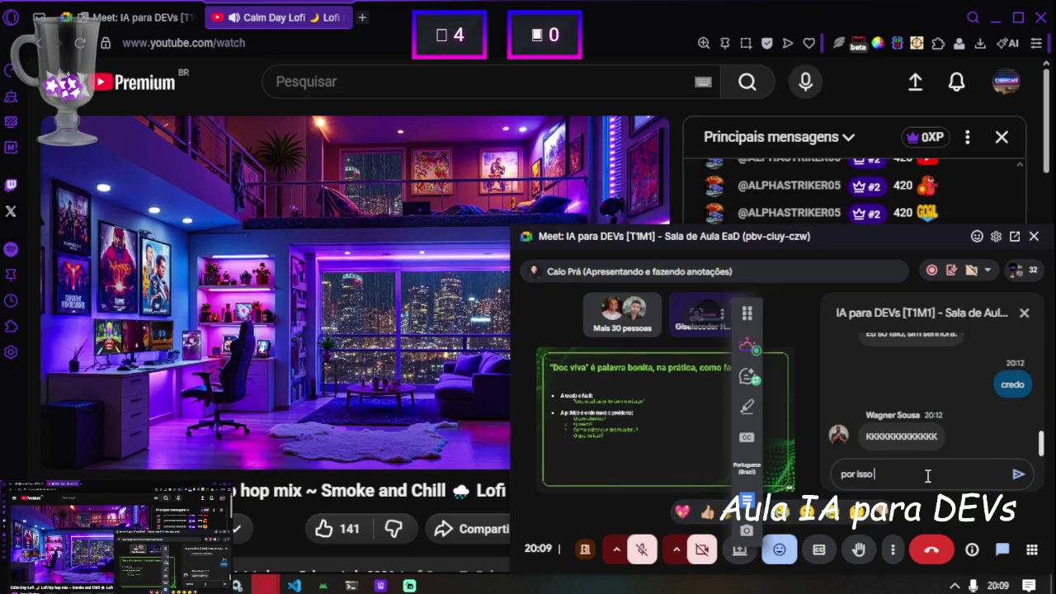
pyautogui.write('samen')
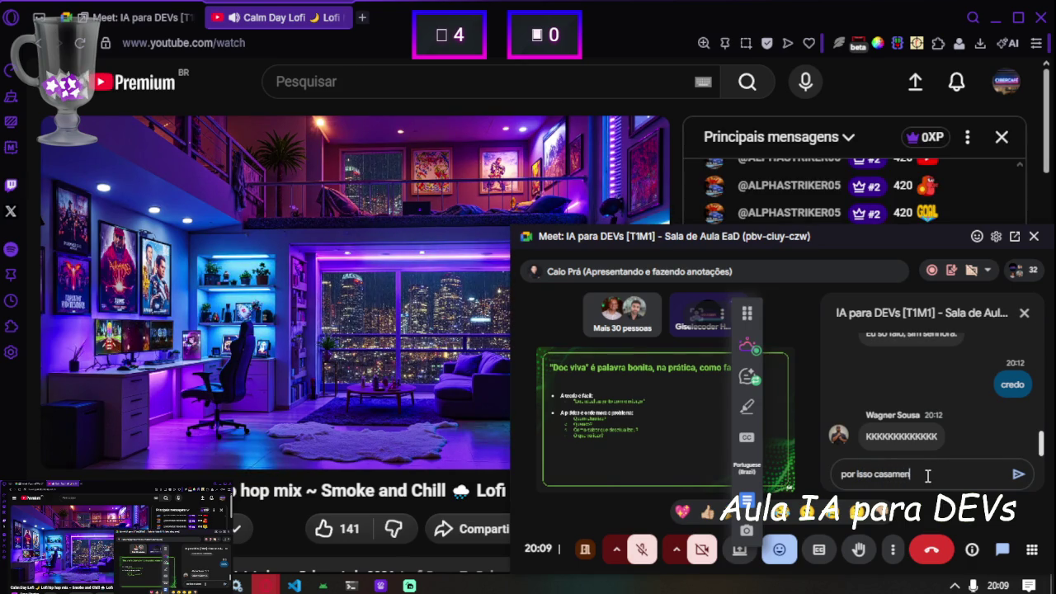
pyautogui.write('to não funciona')
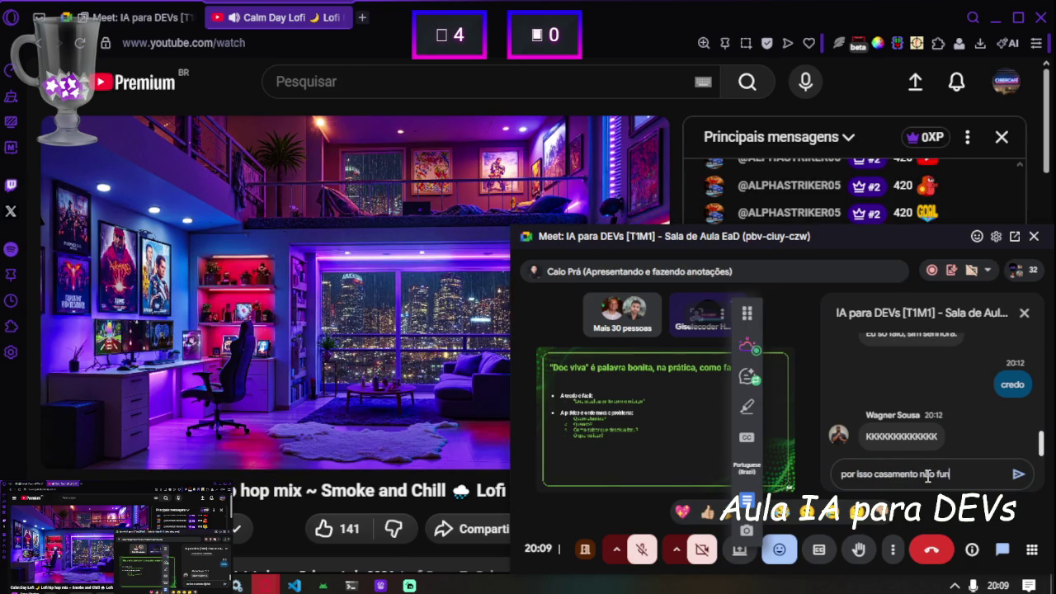
pyautogui.hotkey('ctrl', 'shift', 'Left')
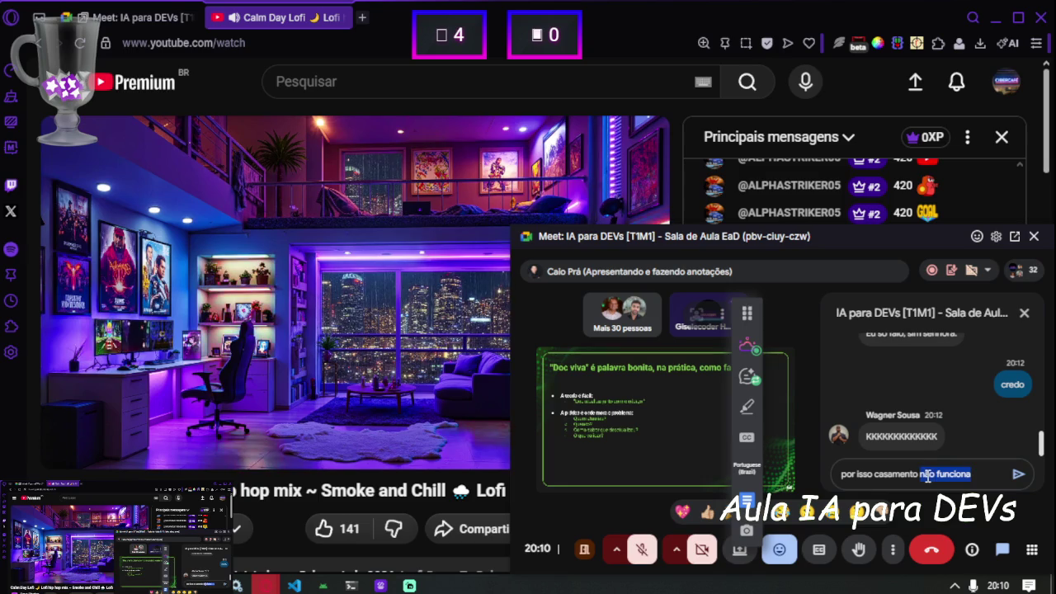
pyautogui.write('é fui')
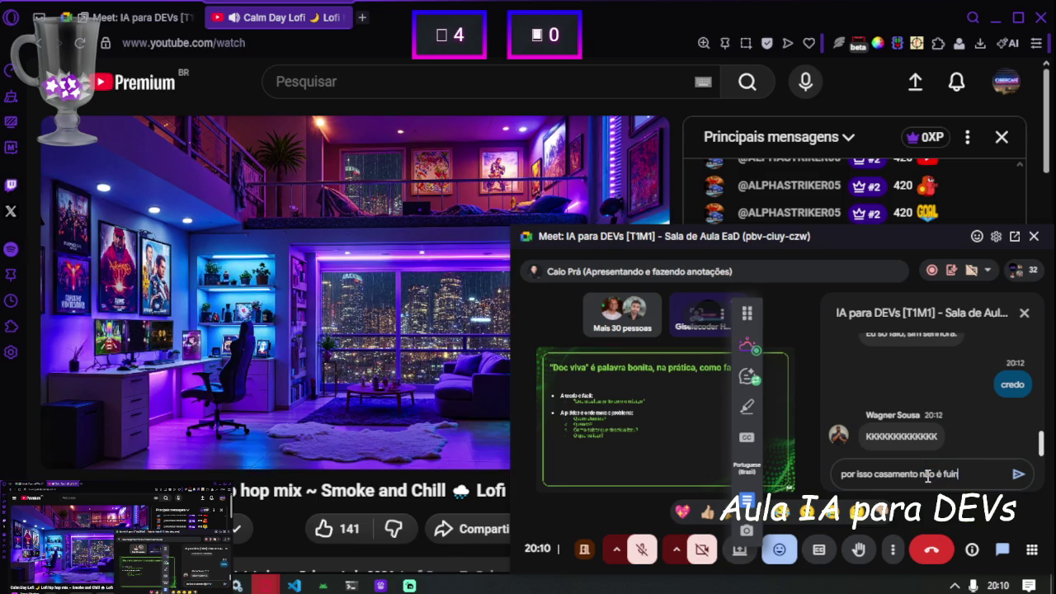
pyautogui.write('unc')
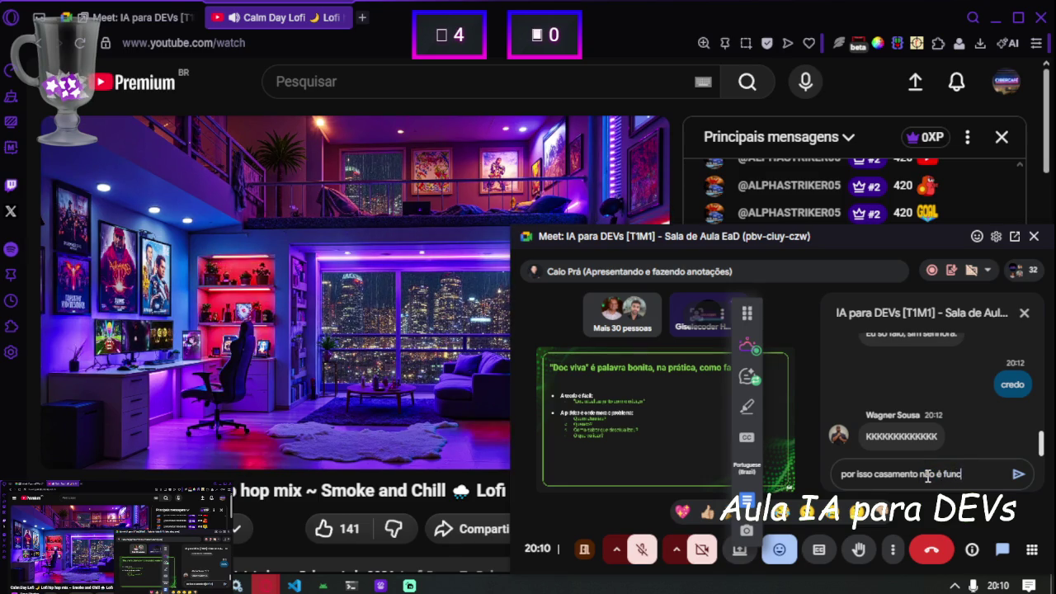
pyautogui.write('ional kkk')
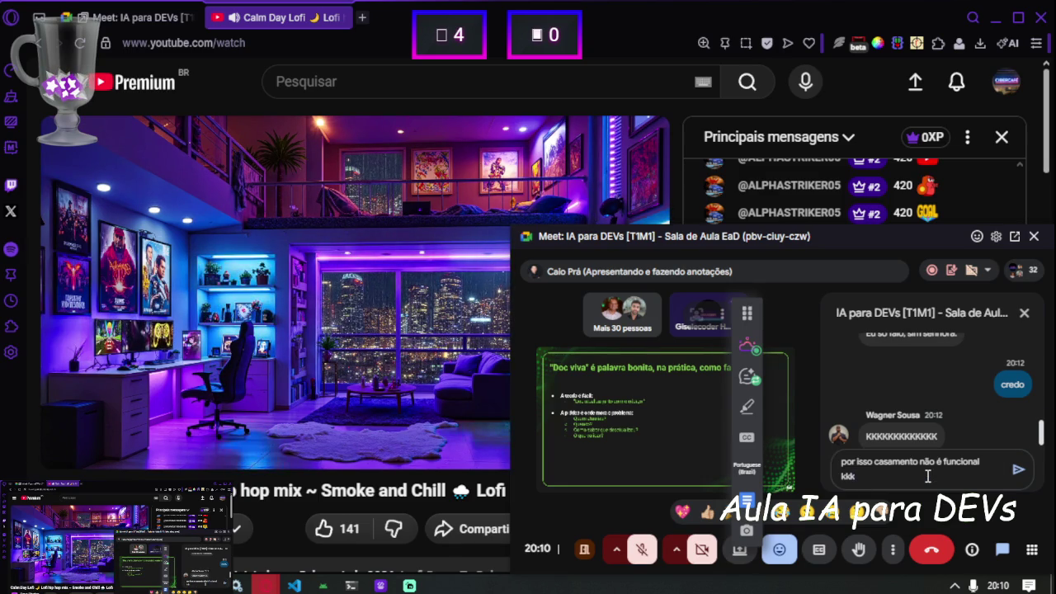
pyautogui.press('Return')
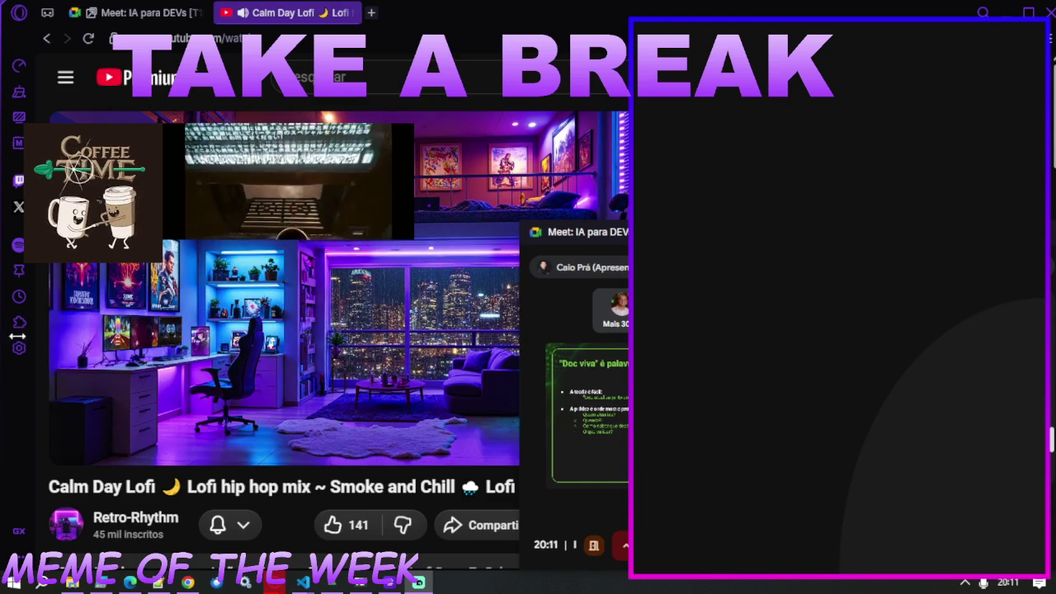
# Drag the floating Meet window about 240 px left over the lofi stream.
pyautogui.moveTo(779, 243); pyautogui.dragTo(583, 239)
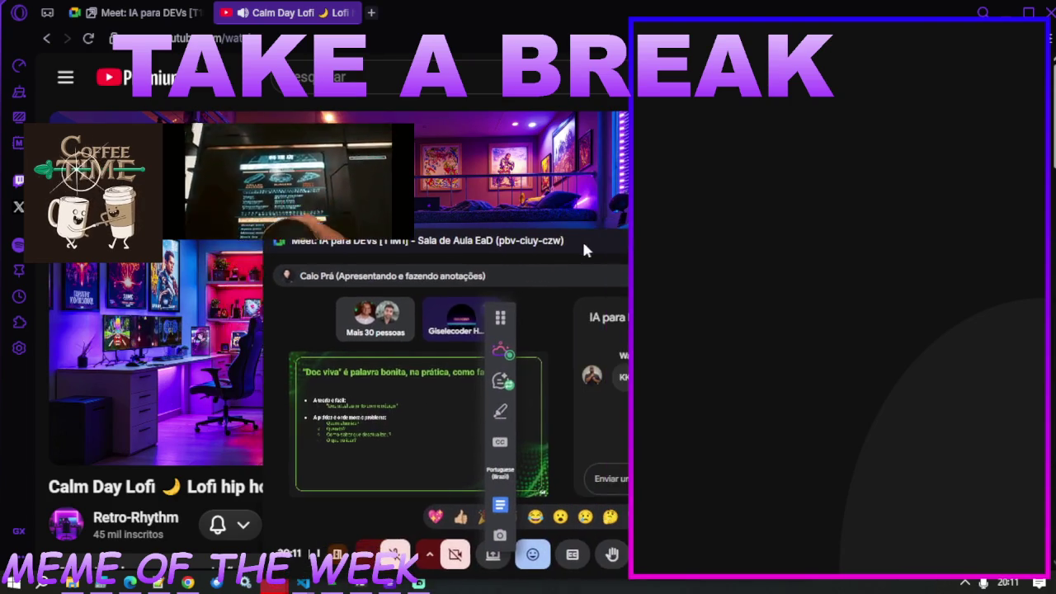